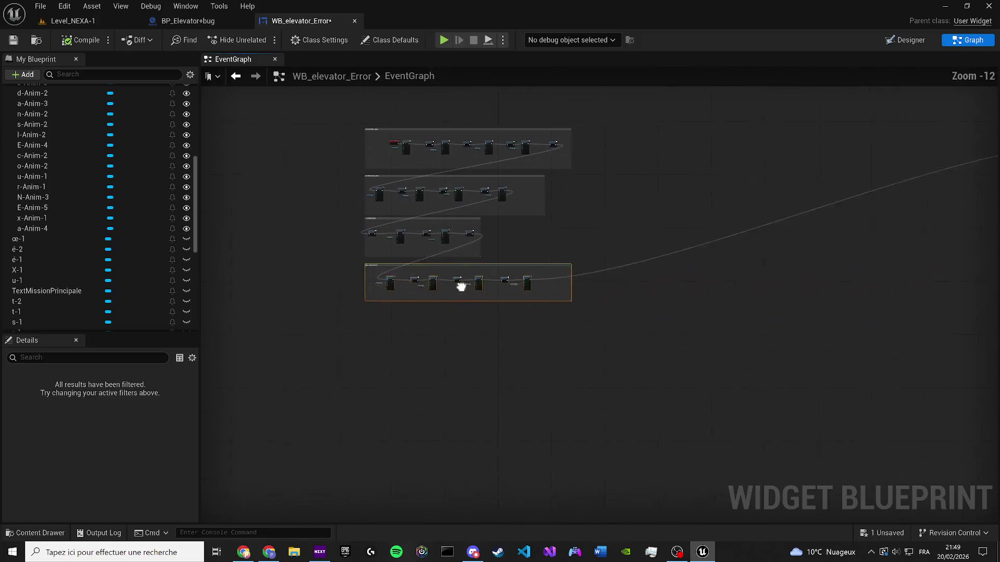
Move the REVERSE Anomalie Anim Smooth group down-left and widen the fifth comment box to match the bottom one
{"action": "mouse_move", "coordinate": [385, 214]}
{"action": "left_mouse_down"}
{"action": "mouse_move", "coordinate": [775, 315]}
{"action": "mouse_move", "coordinate": [773, 295]}
{"action": "left_mouse_up"}
{"action": "scroll", "coordinate": [353, 218], "scroll_direction": "up", "scroll_amount": 6}
{"action": "scroll", "coordinate": [353, 218], "scroll_direction": "up", "scroll_amount": 2}
{"action": "mouse_move", "coordinate": [353, 217]}
{"action": "left_mouse_down"}
{"action": "mouse_move", "coordinate": [471, 319]}
{"action": "mouse_move", "coordinate": [274, 451]}
{"action": "mouse_move", "coordinate": [94, 544]}
{"action": "mouse_move", "coordinate": [248, 495]}
{"action": "mouse_move", "coordinate": [186, 399]}
{"action": "mouse_move", "coordinate": [450, 312]}
{"action": "mouse_move", "coordinate": [442, 287]}
{"action": "mouse_move", "coordinate": [211, 323]}
{"action": "mouse_move", "coordinate": [261, 292]}
{"action": "mouse_move", "coordinate": [854, 125]}
{"action": "mouse_move", "coordinate": [402, 274]}
{"action": "mouse_move", "coordinate": [274, 273]}
{"action": "left_mouse_up"}
{"action": "scroll", "coordinate": [442, 287], "scroll_direction": "down", "scroll_amount": 6}
{"action": "left_click_drag", "start_coordinate": [995, 400], "coordinate": [849, 388]}
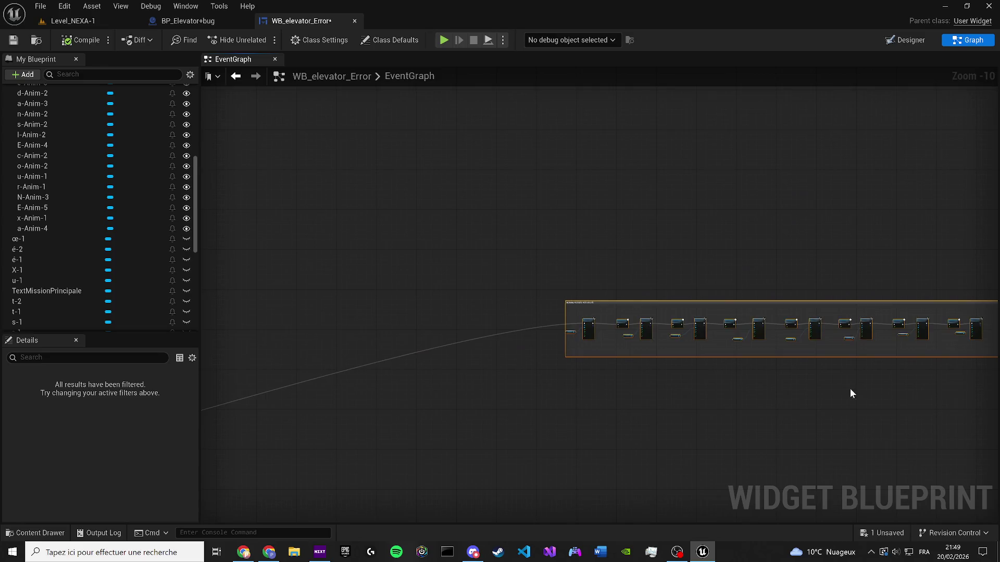
{"action": "scroll", "coordinate": [548, 285], "scroll_direction": "up", "scroll_amount": 7}
{"action": "mouse_move", "coordinate": [345, 176]}
{"action": "left_mouse_down"}
{"action": "mouse_move", "coordinate": [220, 357]}
{"action": "mouse_move", "coordinate": [138, 436]}
{"action": "mouse_move", "coordinate": [283, 417]}
{"action": "mouse_move", "coordinate": [166, 522]}
{"action": "mouse_move", "coordinate": [417, 313]}
{"action": "mouse_move", "coordinate": [574, 148]}
{"action": "mouse_move", "coordinate": [539, 44]}
{"action": "mouse_move", "coordinate": [644, 366]}
{"action": "mouse_move", "coordinate": [566, 428]}
{"action": "mouse_move", "coordinate": [464, 301]}
{"action": "mouse_move", "coordinate": [464, 347]}
{"action": "left_mouse_up"}
{"action": "scroll", "coordinate": [283, 416], "scroll_direction": "down", "scroll_amount": 7}
{"action": "scroll", "coordinate": [465, 301], "scroll_direction": "up", "scroll_amount": 8}
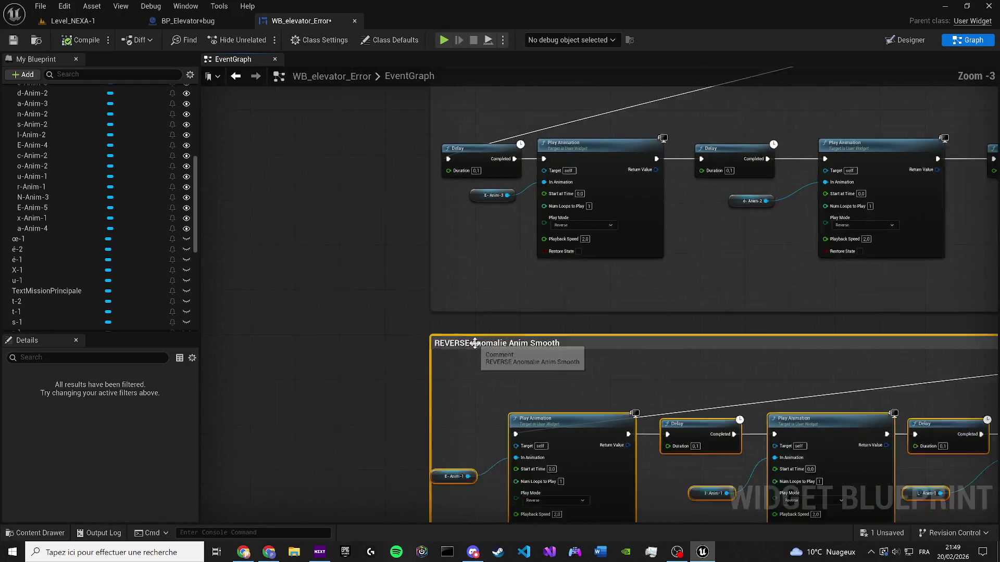
{"action": "scroll", "coordinate": [567, 356], "scroll_direction": "down", "scroll_amount": 10}
{"action": "scroll", "coordinate": [599, 385], "scroll_direction": "up", "scroll_amount": 2}
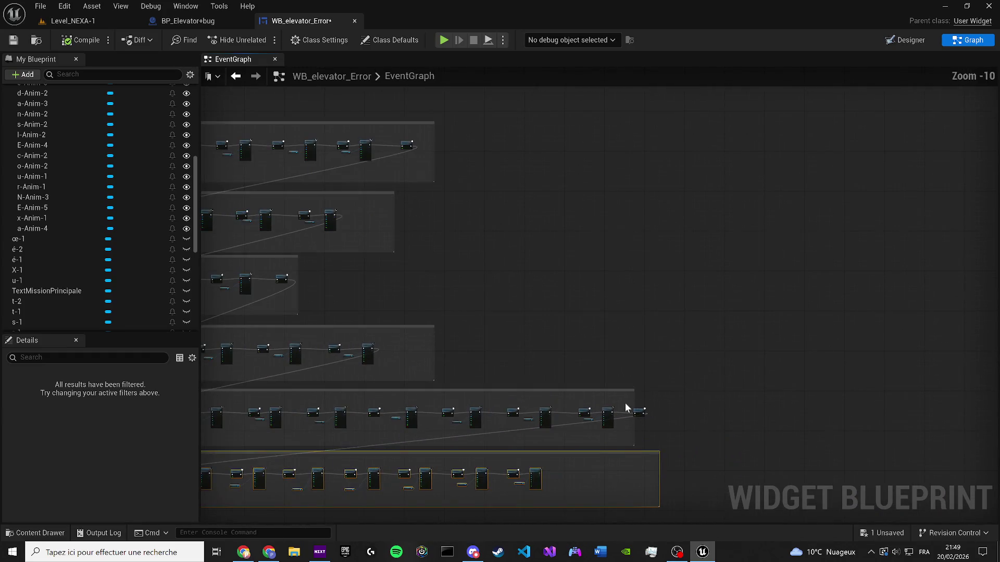
{"action": "left_click_drag", "start_coordinate": [632, 398], "coordinate": [654, 395]}
{"action": "scroll", "coordinate": [609, 364], "scroll_direction": "down", "scroll_amount": 1}
{"action": "left_click", "coordinate": [524, 285]}
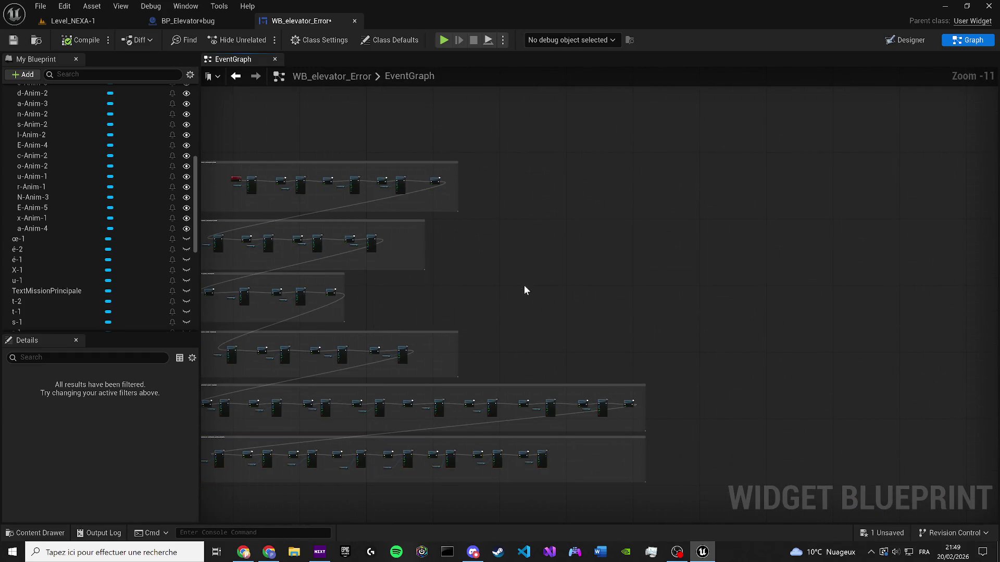
Move the reverse animation comment groups into a new right-hand column and save the widget blueprint
{"action": "mouse_move", "coordinate": [274, 183]}
{"action": "left_mouse_down"}
{"action": "mouse_move", "coordinate": [458, 516]}
{"action": "mouse_move", "coordinate": [744, 445]}
{"action": "left_mouse_up"}
{"action": "scroll", "coordinate": [582, 369], "scroll_direction": "up", "scroll_amount": 4}
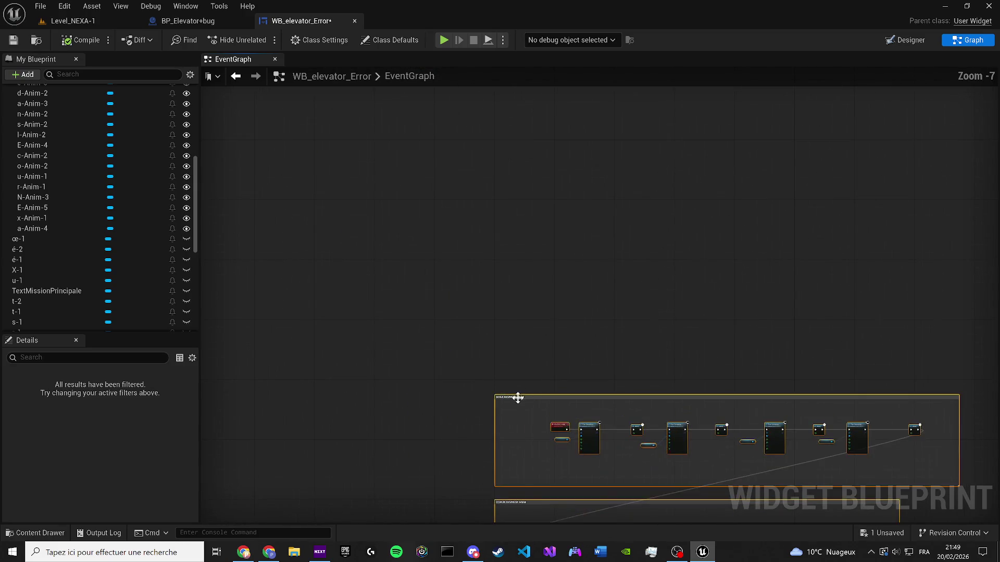
{"action": "scroll", "coordinate": [546, 423], "scroll_direction": "down", "scroll_amount": 5}
{"action": "mouse_move", "coordinate": [546, 423]}
{"action": "left_mouse_down"}
{"action": "mouse_move", "coordinate": [785, 303]}
{"action": "mouse_move", "coordinate": [967, 265]}
{"action": "mouse_move", "coordinate": [573, 207]}
{"action": "mouse_move", "coordinate": [626, 229]}
{"action": "left_mouse_up"}
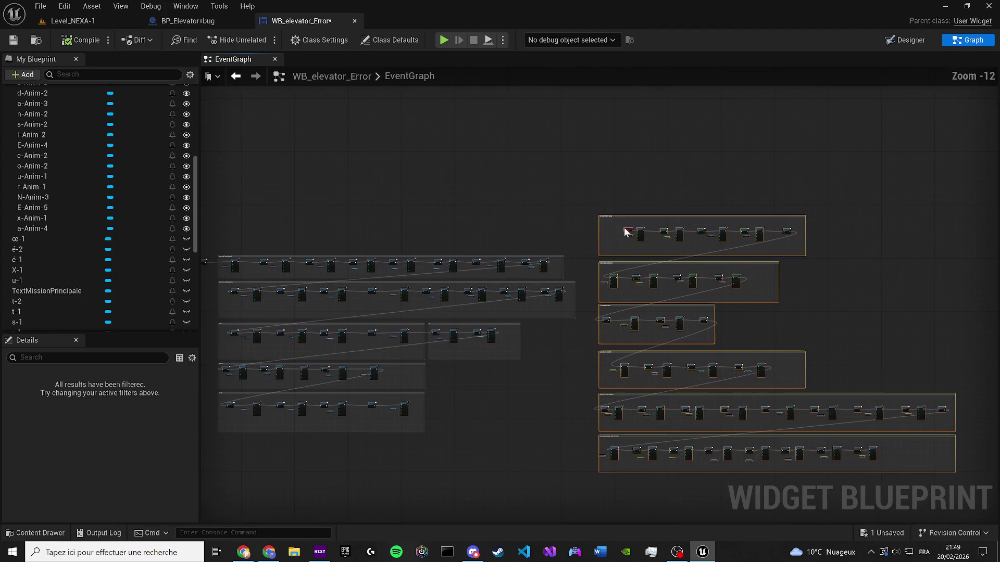
{"action": "left_click", "coordinate": [13, 40]}
Enclose the right-hand column in a comment titled 'REVERSE ANIM ANOMALIE' and heighten its header
{"action": "mouse_move", "coordinate": [636, 183]}
{"action": "left_mouse_down"}
{"action": "mouse_move", "coordinate": [488, 152]}
{"action": "mouse_move", "coordinate": [542, 257]}
{"action": "mouse_move", "coordinate": [765, 431]}
{"action": "mouse_move", "coordinate": [864, 461]}
{"action": "left_mouse_up"}
{"action": "key", "text": "c"}
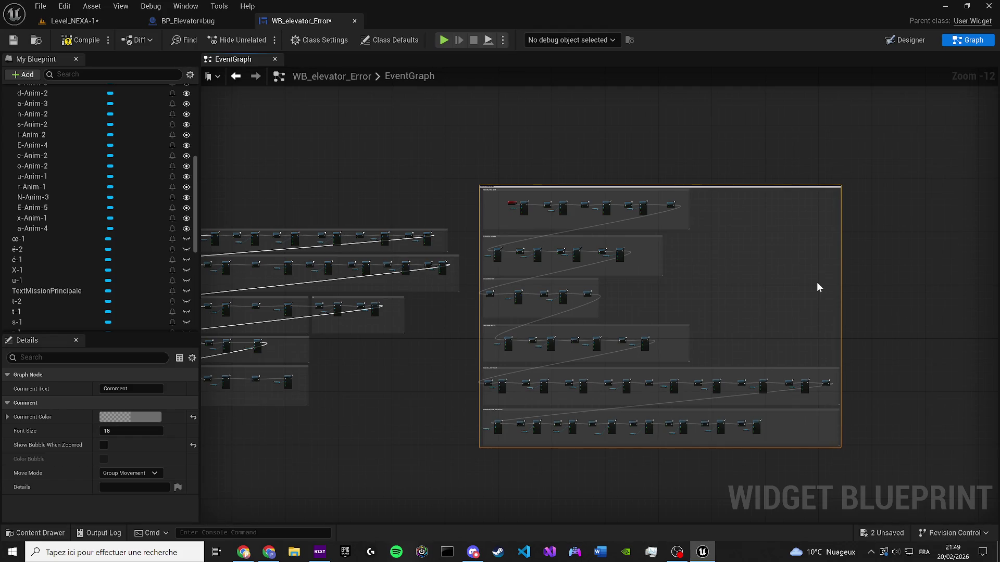
{"action": "key", "text": "Return"}
{"action": "scroll", "coordinate": [483, 169], "scroll_direction": "up", "scroll_amount": 8}
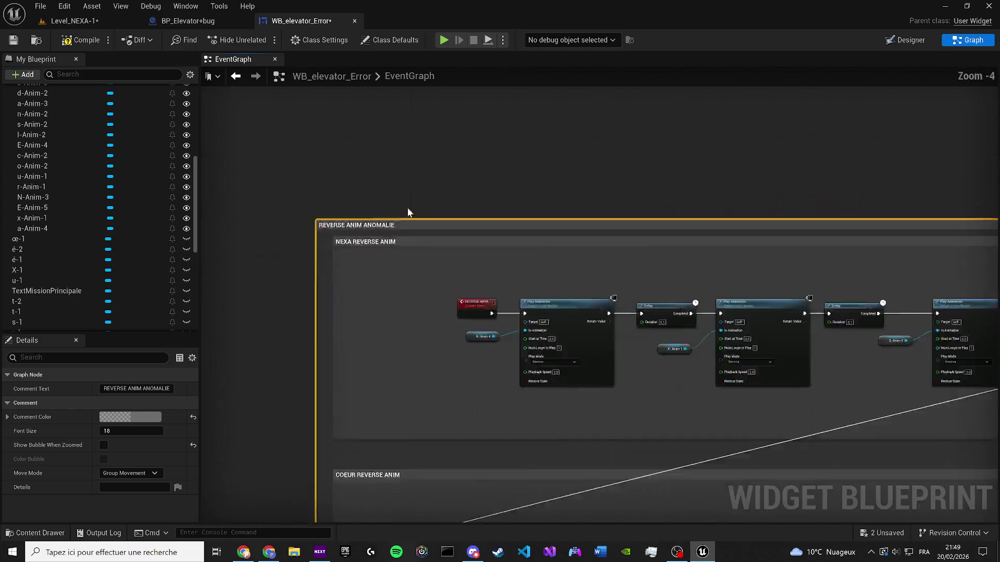
{"action": "scroll", "coordinate": [407, 207], "scroll_direction": "up", "scroll_amount": 1}
{"action": "left_click_drag", "start_coordinate": [407, 223], "coordinate": [403, 126]}
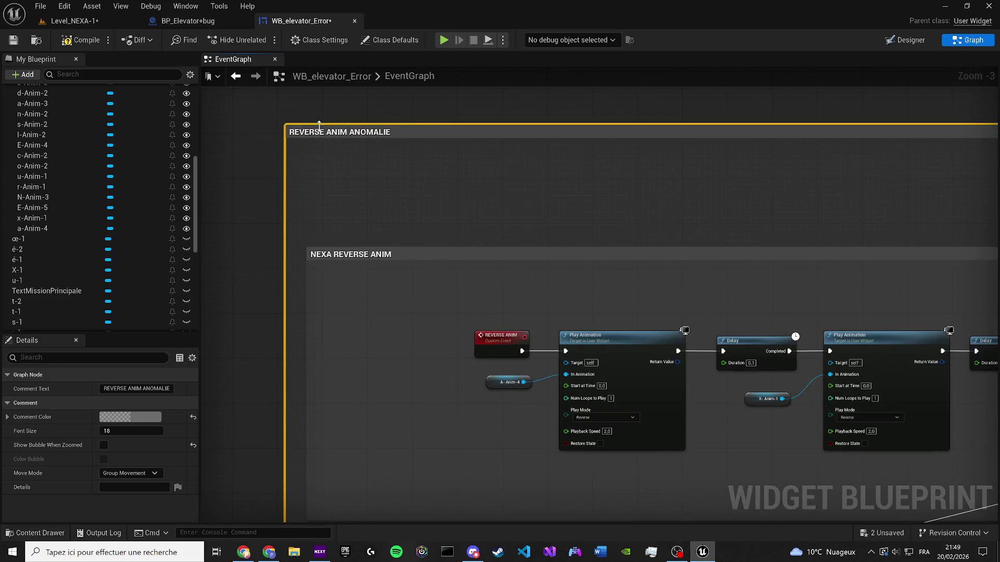
Set the REVERSE ANIM ANOMALIE comment colour to red, then lighten it to pale pink
{"action": "left_click", "coordinate": [324, 161]}
{"action": "left_click", "coordinate": [131, 416]}
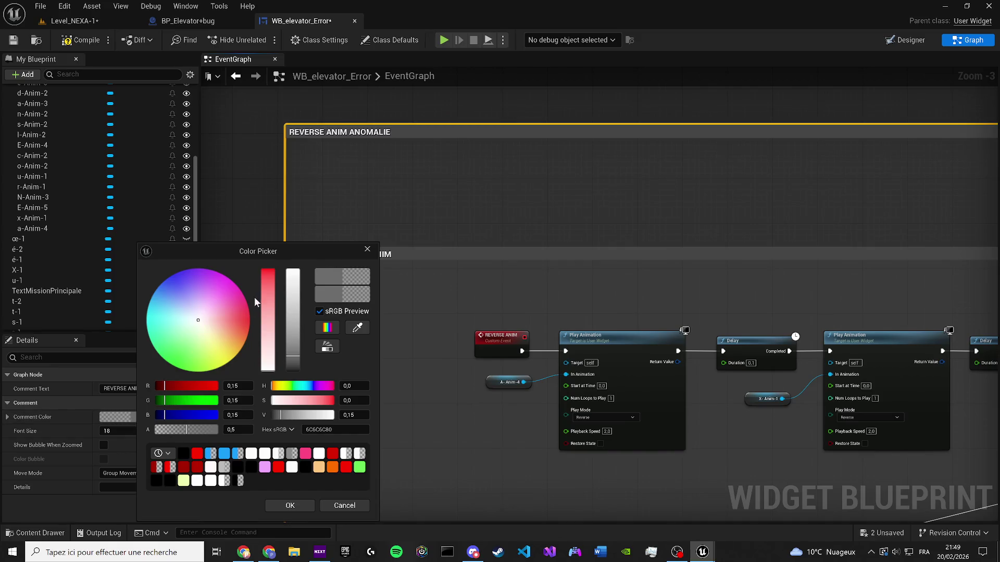
{"action": "left_click", "coordinate": [244, 314]}
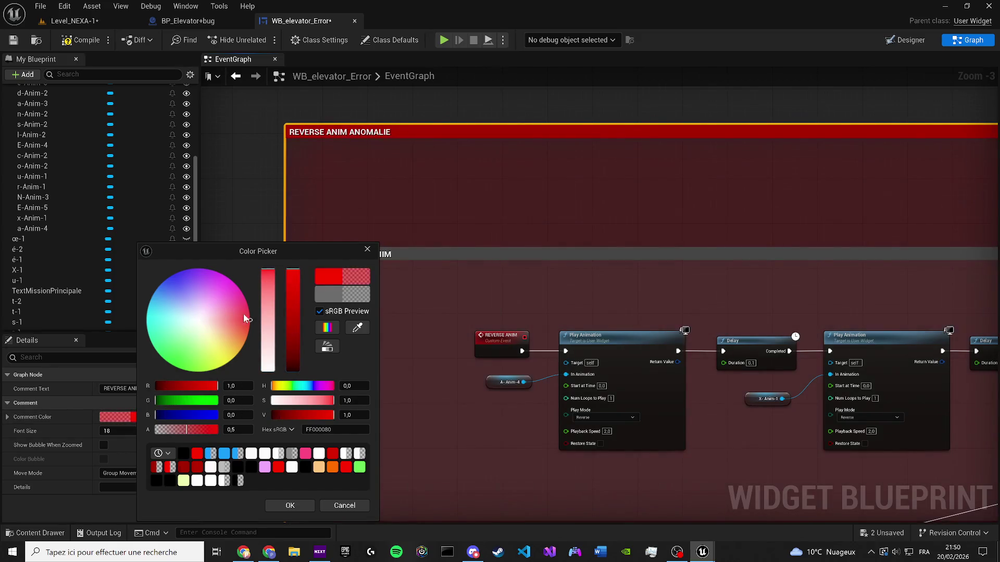
{"action": "left_click_drag", "start_coordinate": [244, 318], "coordinate": [204, 317]}
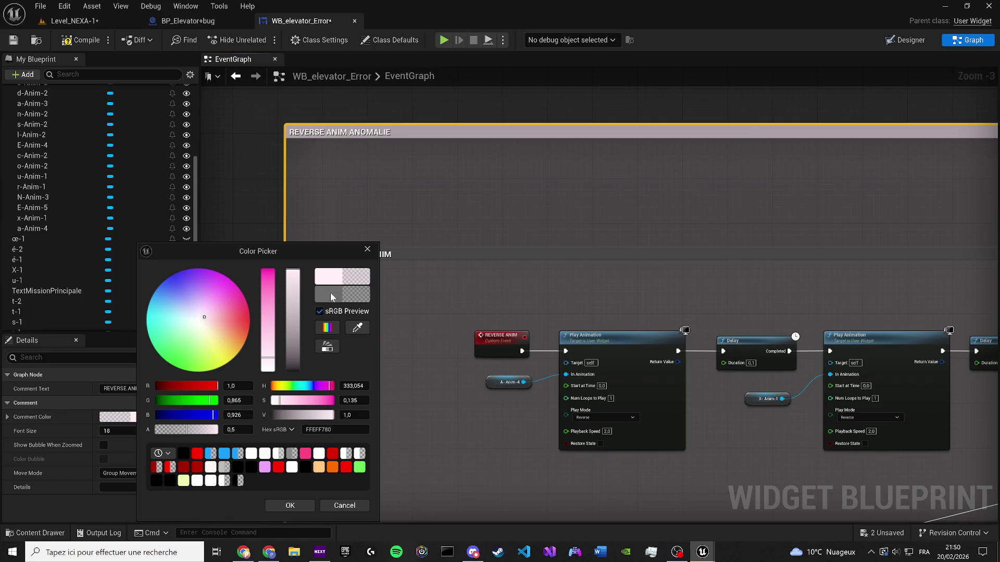
{"action": "left_click_drag", "start_coordinate": [293, 297], "coordinate": [294, 272]}
Apply the pale pink comment colour and save the WB_elevator_Error widget blueprint
{"action": "left_click", "coordinate": [290, 505]}
{"action": "scroll", "coordinate": [311, 371], "scroll_direction": "down", "scroll_amount": 8}
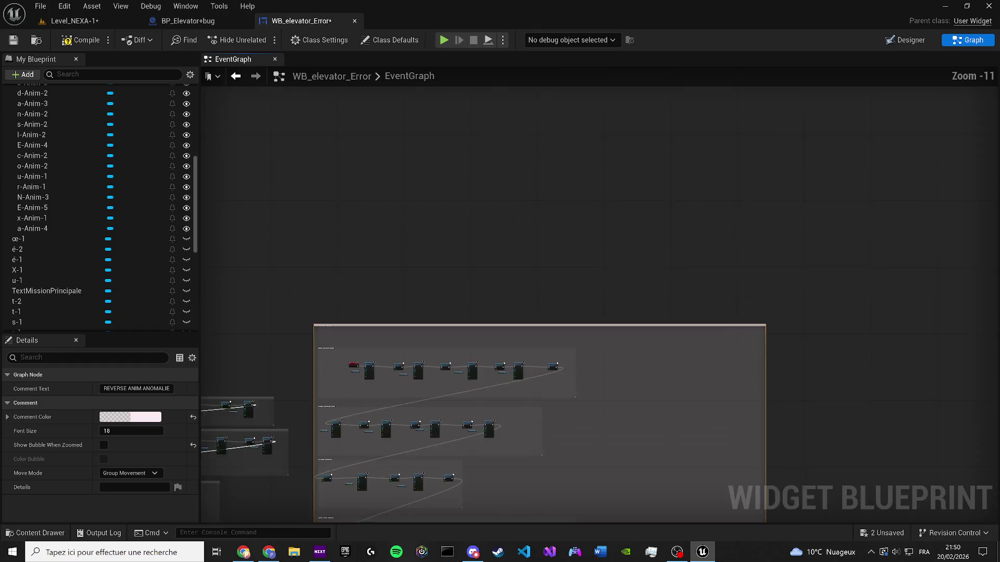
{"action": "scroll", "coordinate": [340, 234], "scroll_direction": "up", "scroll_amount": 4}
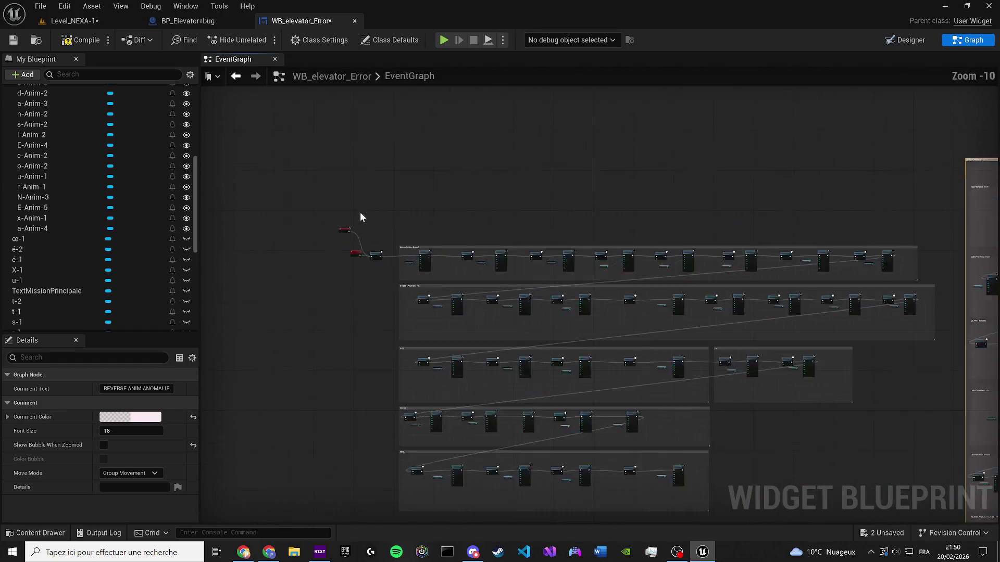
{"action": "left_click", "coordinate": [339, 237]}
{"action": "scroll", "coordinate": [381, 239], "scroll_direction": "down", "scroll_amount": 4}
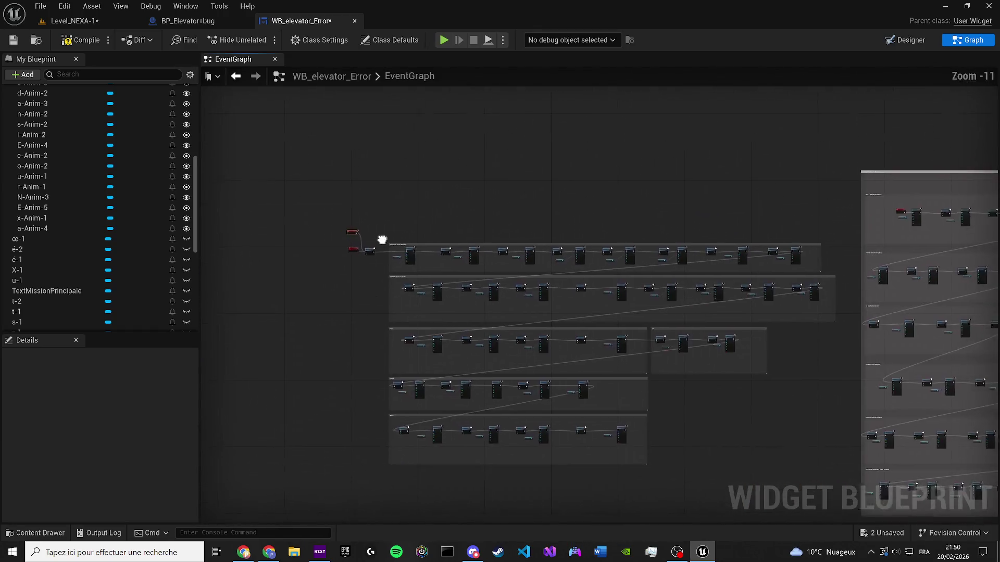
{"action": "left_click", "coordinate": [13, 41]}
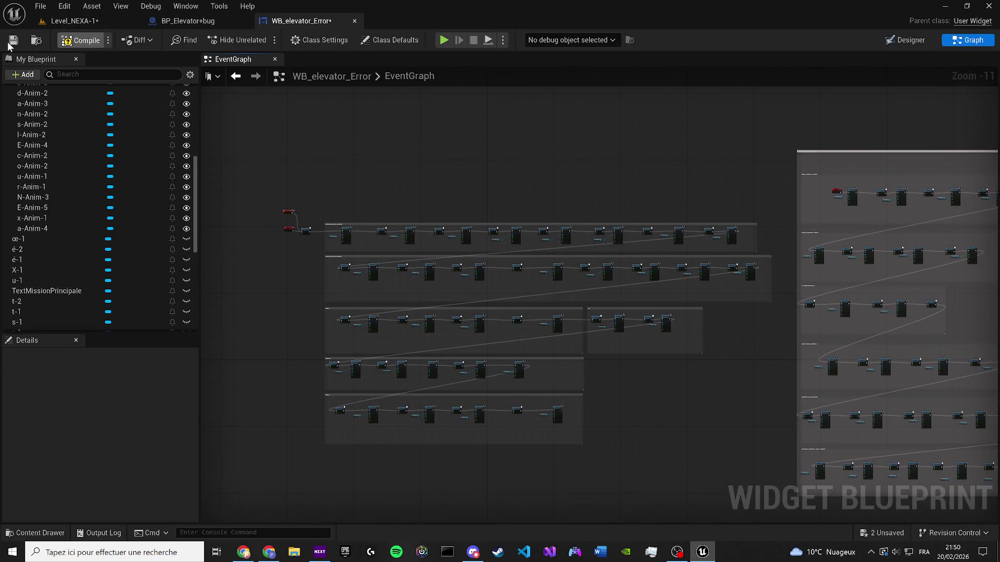
Frame both comment areas in the graph and save the Level_NEXA-1 level
{"action": "left_click_drag", "start_coordinate": [707, 131], "coordinate": [557, 170]}
{"action": "scroll", "coordinate": [557, 170], "scroll_direction": "up", "scroll_amount": 6}
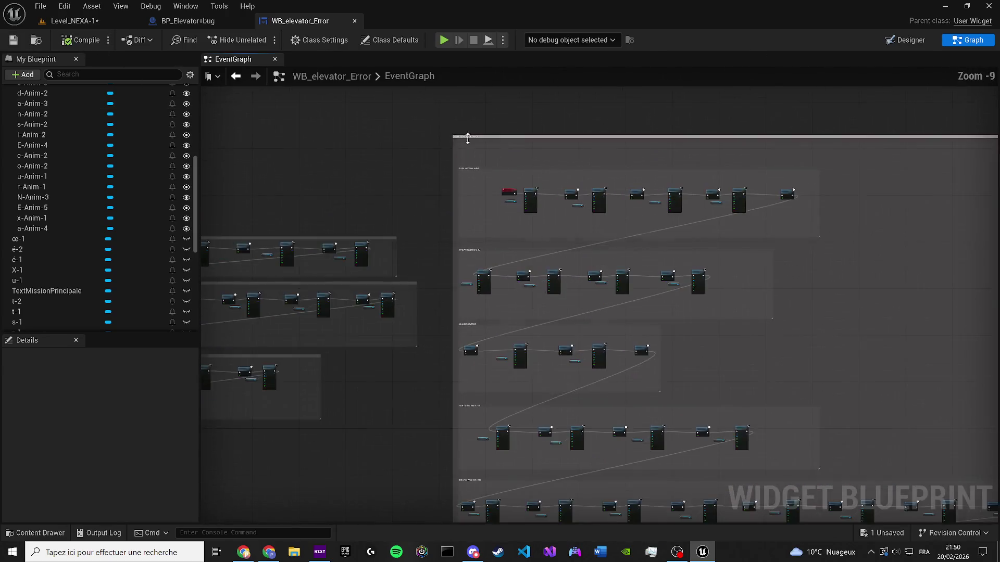
{"action": "scroll", "coordinate": [399, 188], "scroll_direction": "down", "scroll_amount": 7}
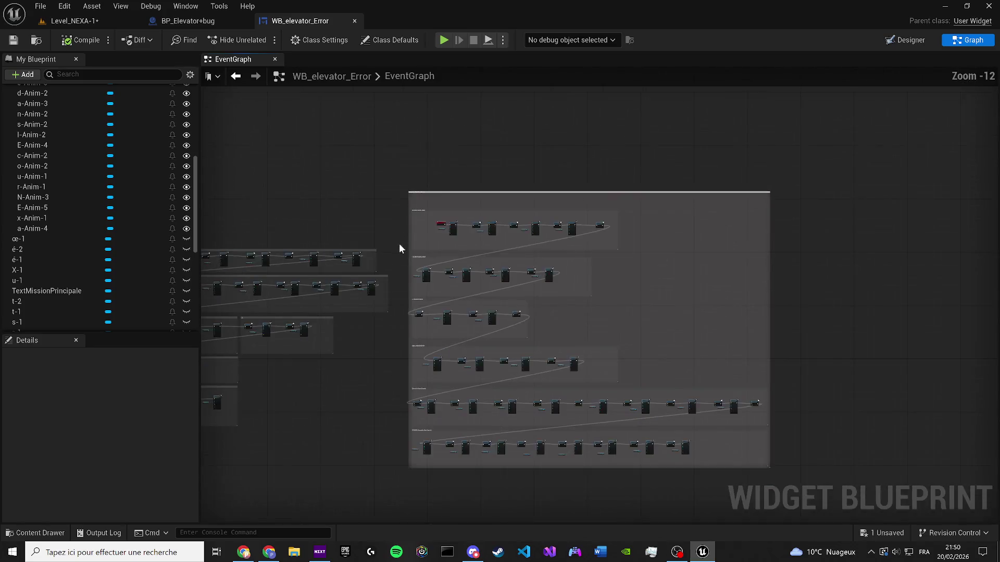
{"action": "mouse_move", "coordinate": [399, 242]}
{"action": "left_mouse_down"}
{"action": "mouse_move", "coordinate": [520, 190]}
{"action": "mouse_move", "coordinate": [616, 198]}
{"action": "left_mouse_up"}
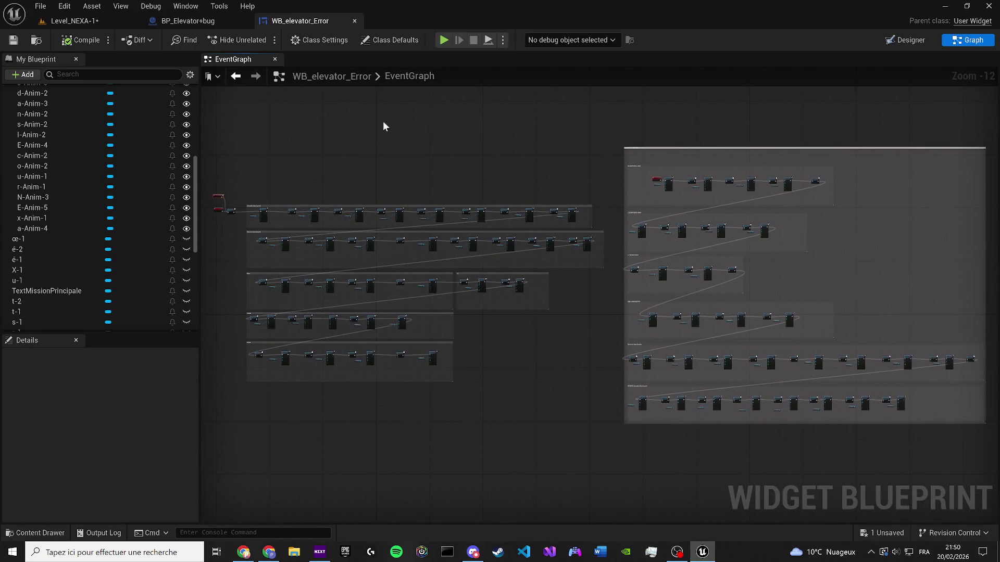
{"action": "left_click", "coordinate": [39, 26]}
{"action": "key", "text": "ctrl+s"}
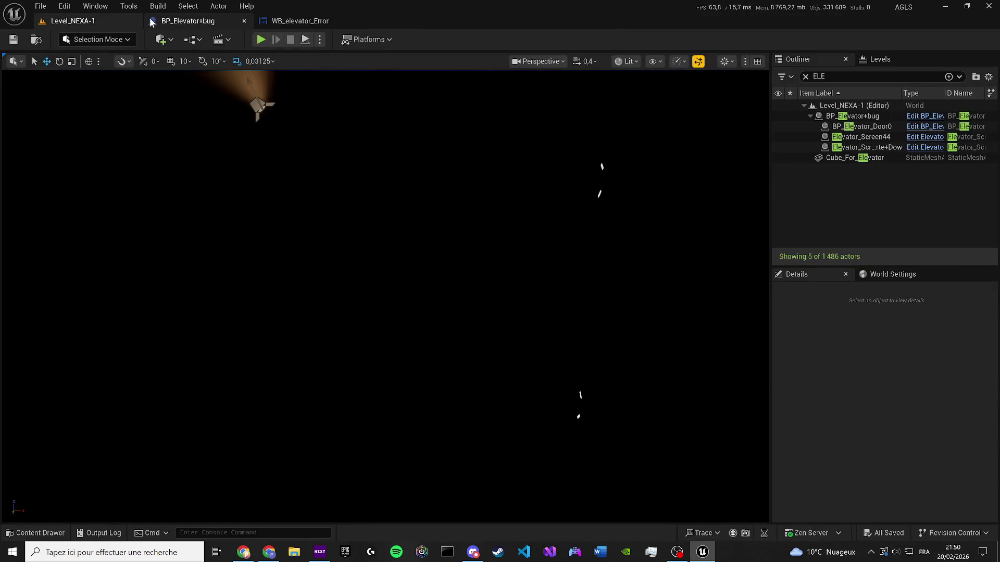
Return to WB_elevator_Error and show its Designer layout with the letter text blocks
{"action": "left_click", "coordinate": [187, 21]}
{"action": "left_click", "coordinate": [300, 20]}
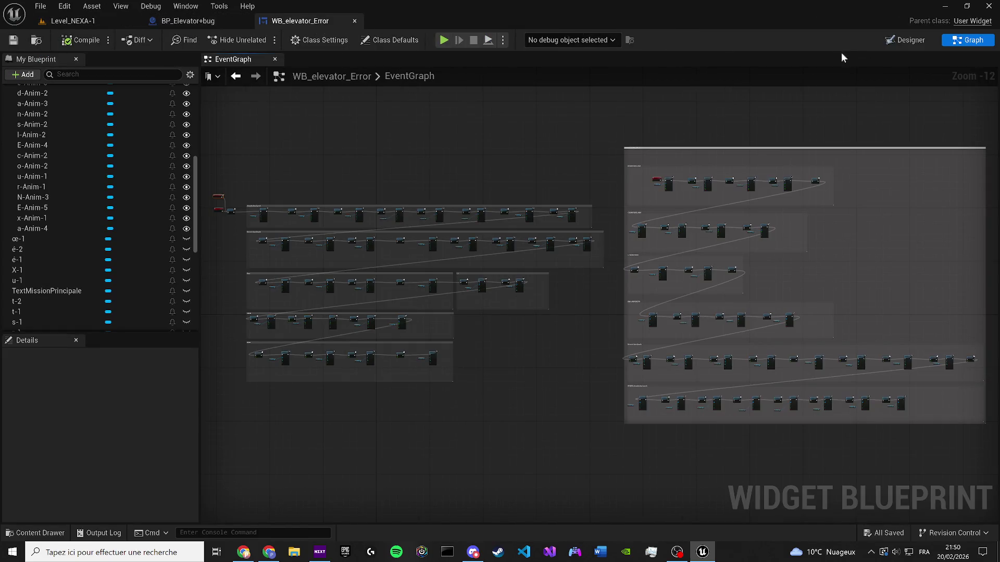
{"action": "left_click", "coordinate": [898, 44]}
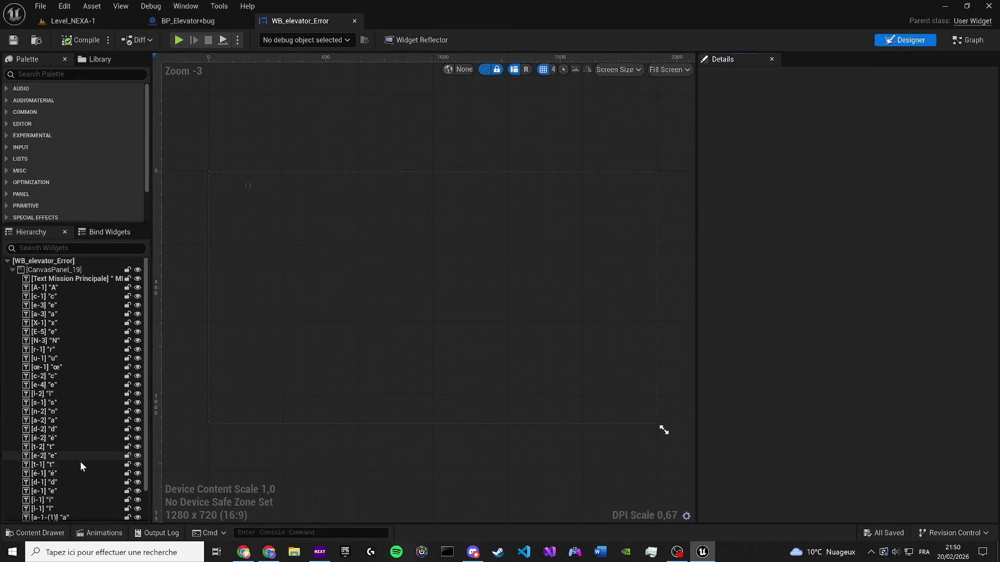
{"action": "scroll", "coordinate": [62, 505], "scroll_direction": "down", "scroll_amount": 2}
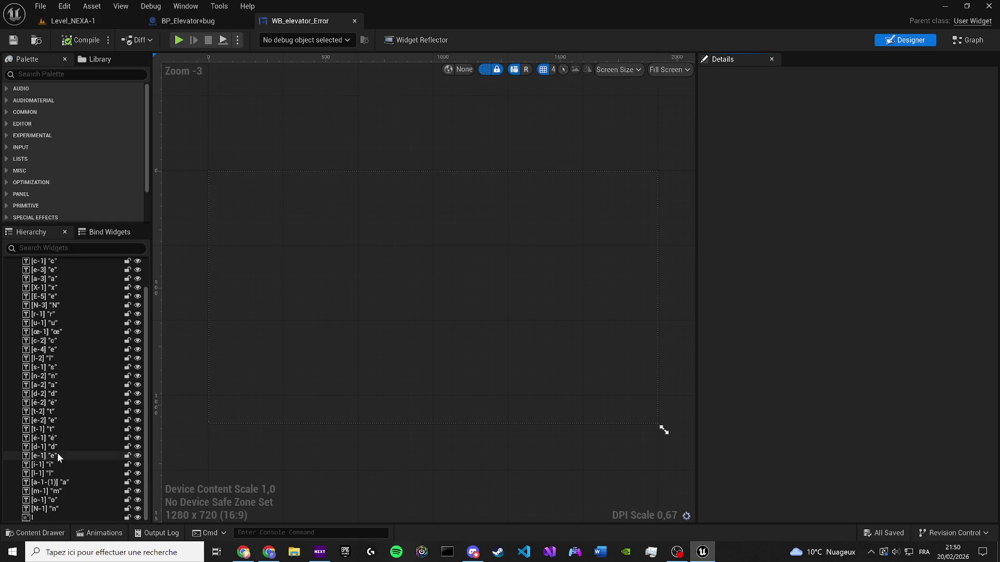
{"action": "scroll", "coordinate": [82, 317], "scroll_direction": "up", "scroll_amount": 2}
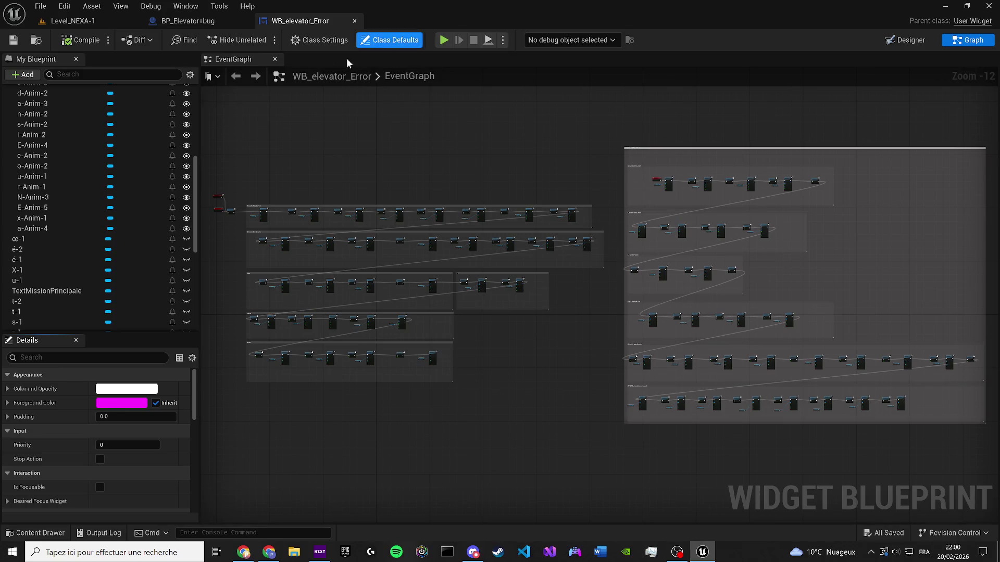
Close the WB_elevator_Error editor and show the root Content folder in the Content Drawer
{"action": "left_click", "coordinate": [355, 21]}
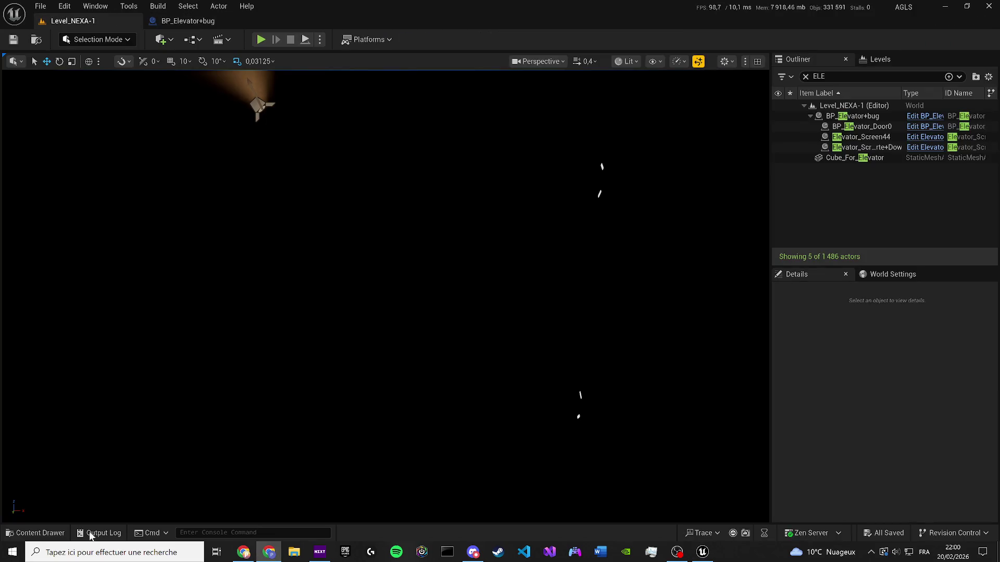
{"action": "left_click", "coordinate": [42, 533]}
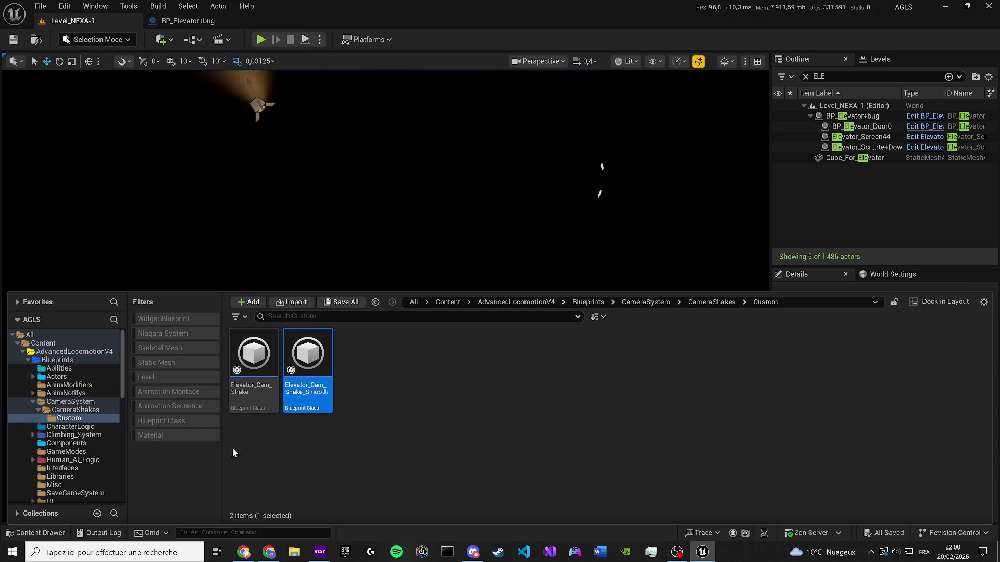
{"action": "key", "text": "alt+Tab"}
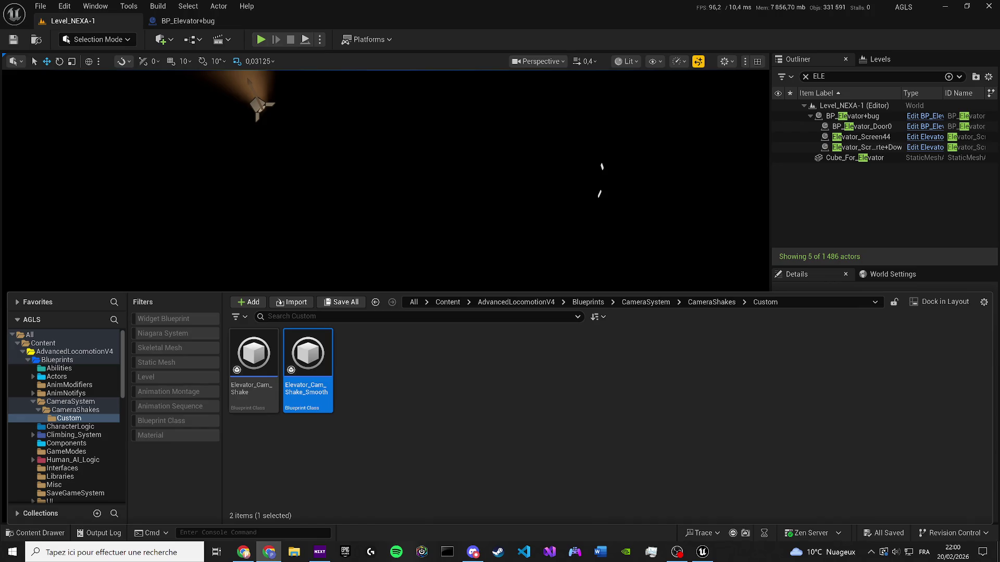
{"action": "left_click", "coordinate": [447, 302]}
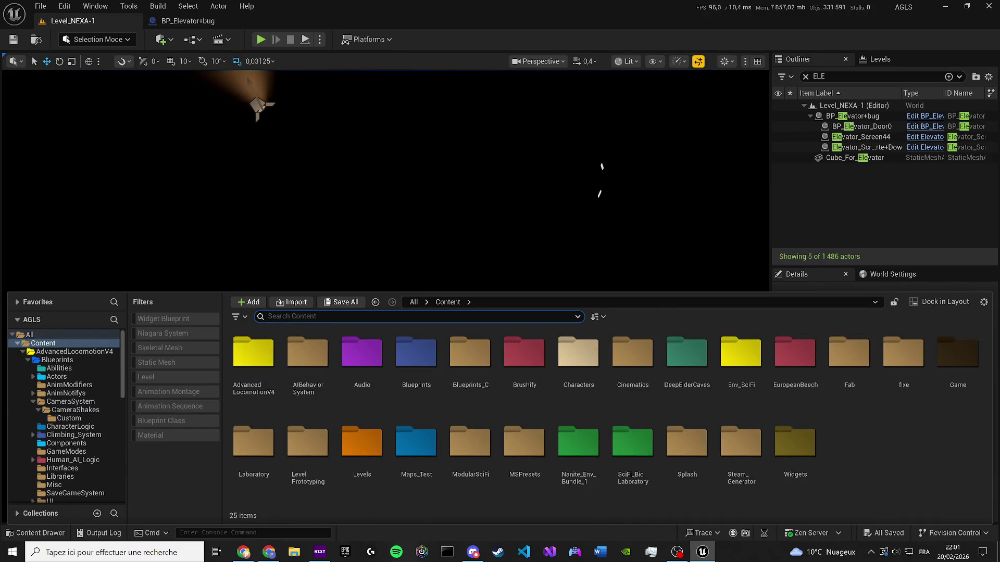
In BP_Elevator+bug, delete the 'Light to red' comment and its Delay, then compile
{"action": "left_click", "coordinate": [199, 23]}
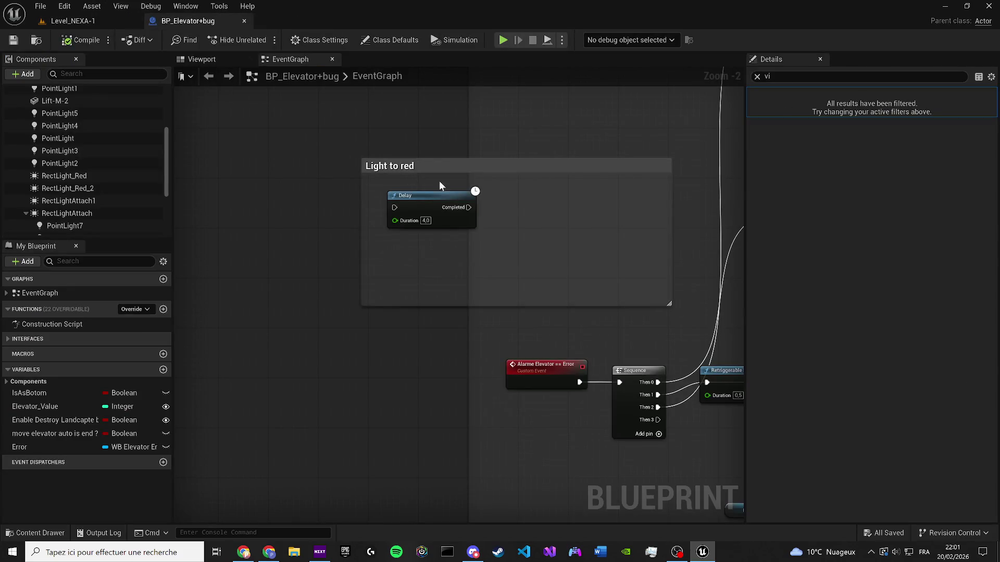
{"action": "left_click_drag", "start_coordinate": [350, 158], "coordinate": [425, 278]}
{"action": "key", "text": "Delete"}
{"action": "scroll", "coordinate": [471, 372], "scroll_direction": "down", "scroll_amount": 4}
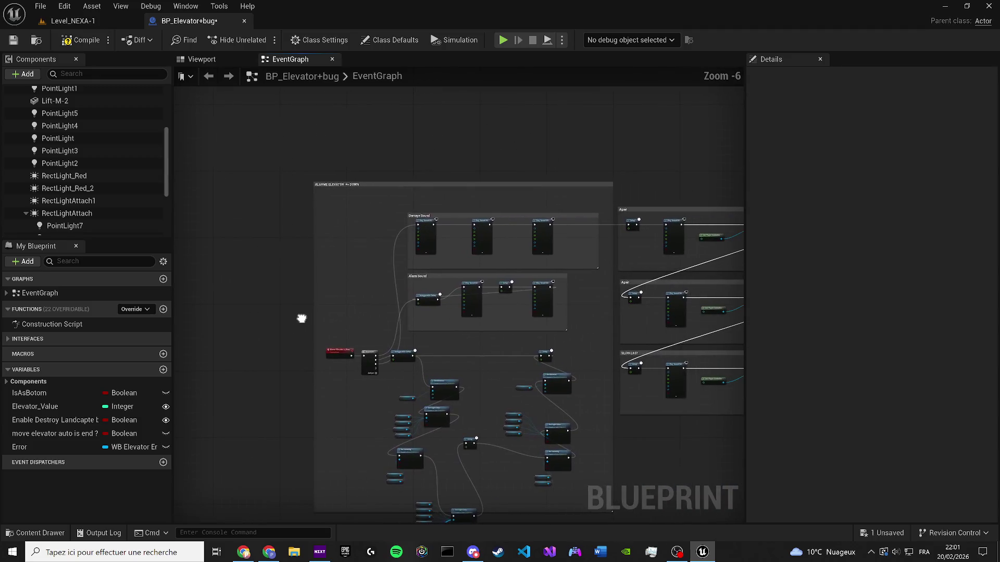
{"action": "left_click", "coordinate": [61, 43]}
Set the SLOW LAST Delay duration to 3,0, recompile, and save all assets
{"action": "scroll", "coordinate": [640, 151], "scroll_direction": "up", "scroll_amount": 2}
{"action": "scroll", "coordinate": [499, 265], "scroll_direction": "up", "scroll_amount": 2}
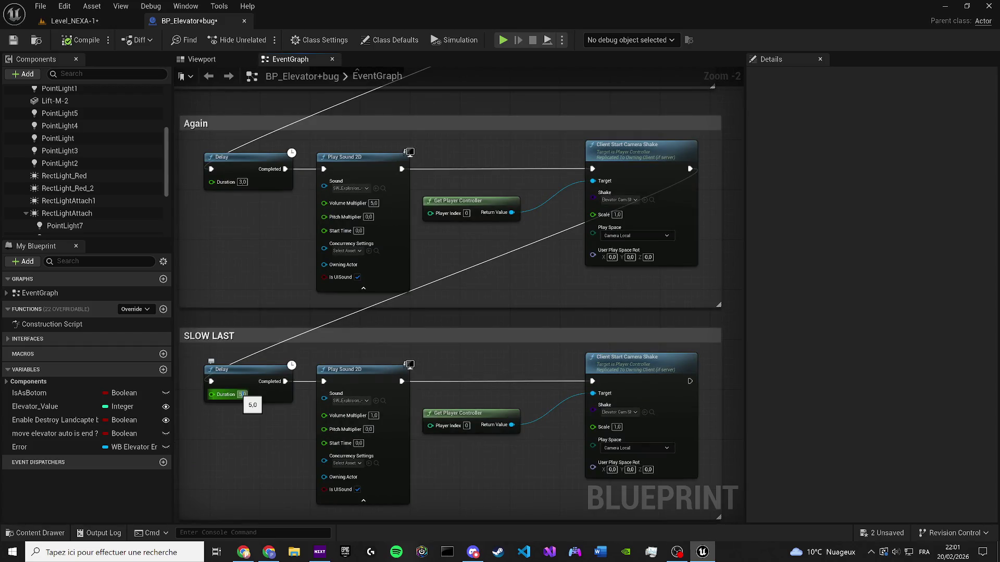
{"action": "type", "text": "3"}
{"action": "key", "text": "Return"}
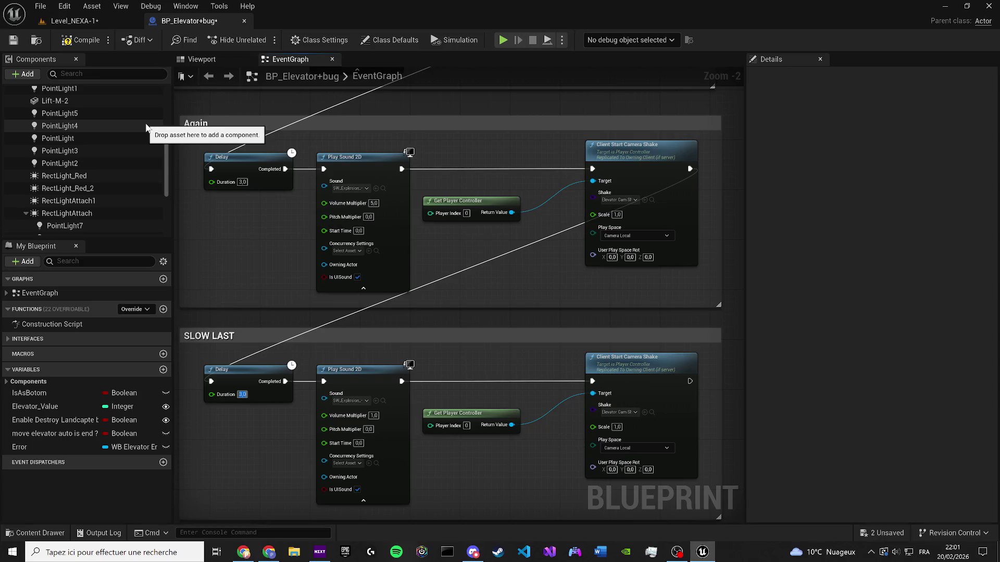
{"action": "left_click", "coordinate": [81, 40]}
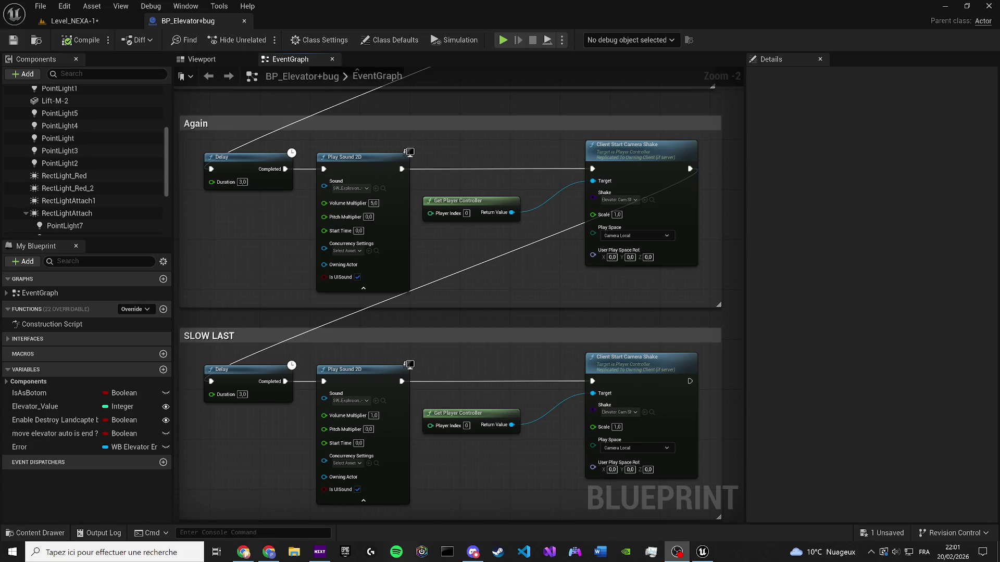
{"action": "left_click", "coordinate": [13, 40]}
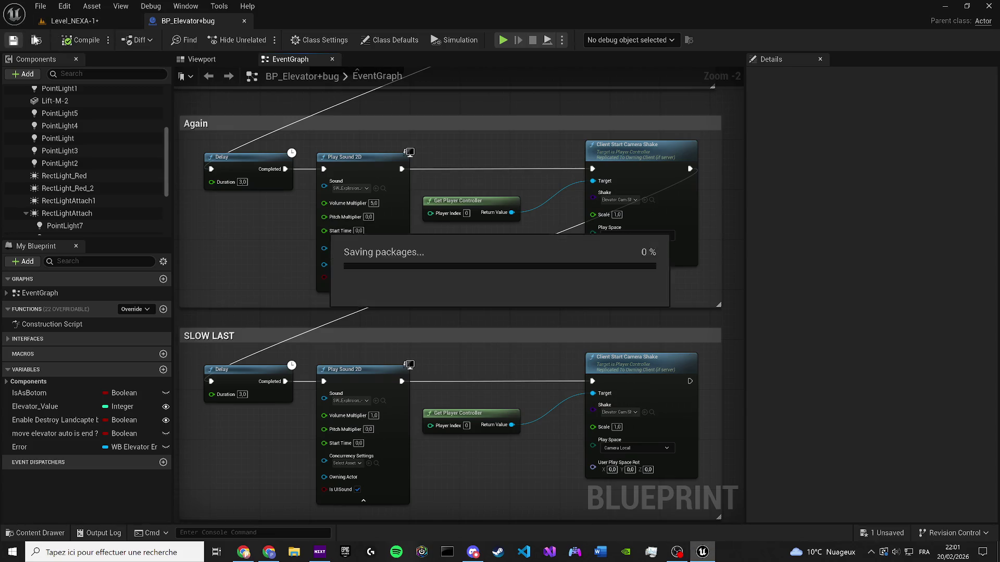
Save the Level_NEXA-1 level and bring the Create WB Elevator Error Widget chain into view
{"action": "left_click", "coordinate": [71, 23]}
{"action": "left_click", "coordinate": [14, 40]}
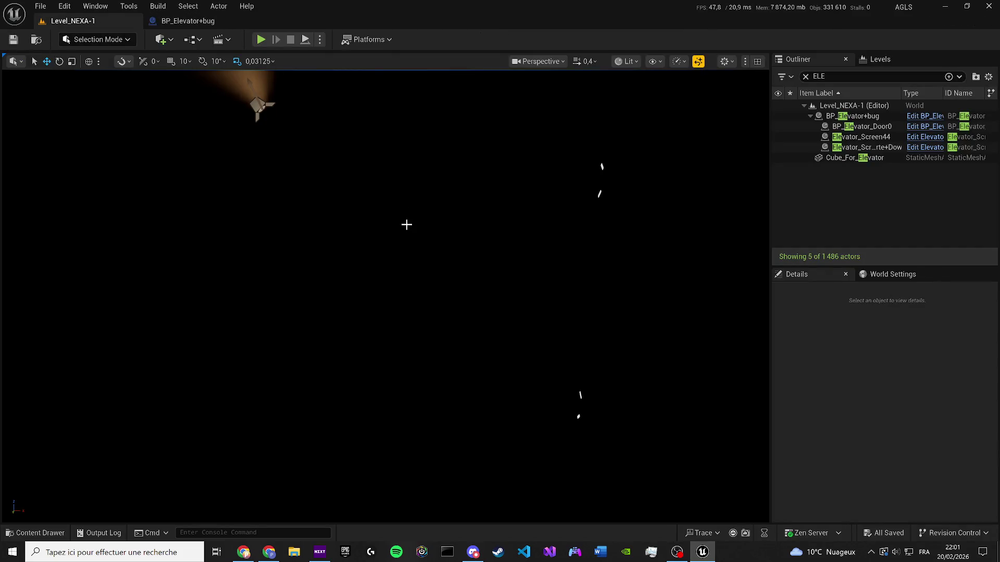
{"action": "key", "text": "ctrl+space"}
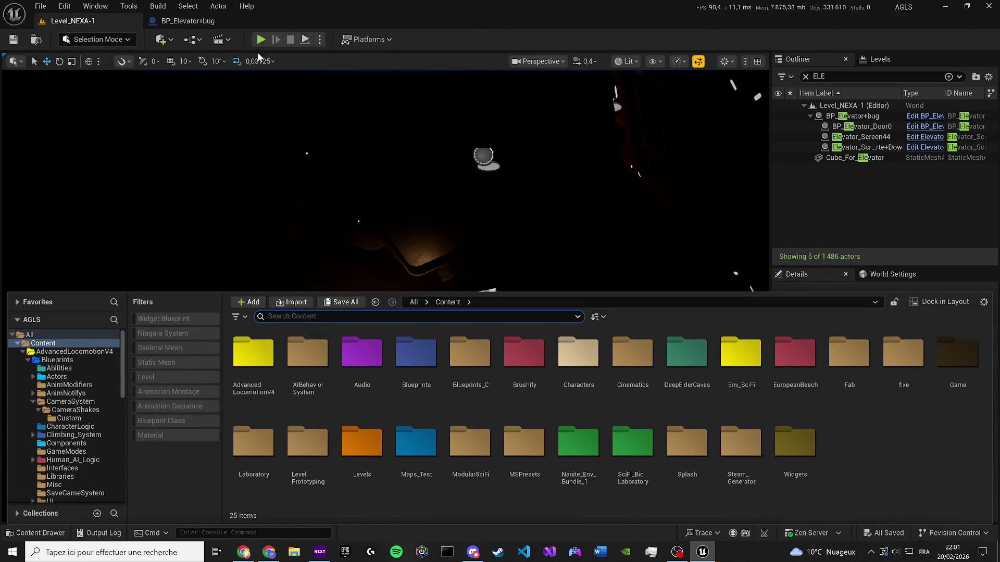
{"action": "left_click", "coordinate": [201, 22]}
{"action": "scroll", "coordinate": [555, 297], "scroll_direction": "down", "scroll_amount": 8}
{"action": "scroll", "coordinate": [406, 233], "scroll_direction": "up", "scroll_amount": 2}
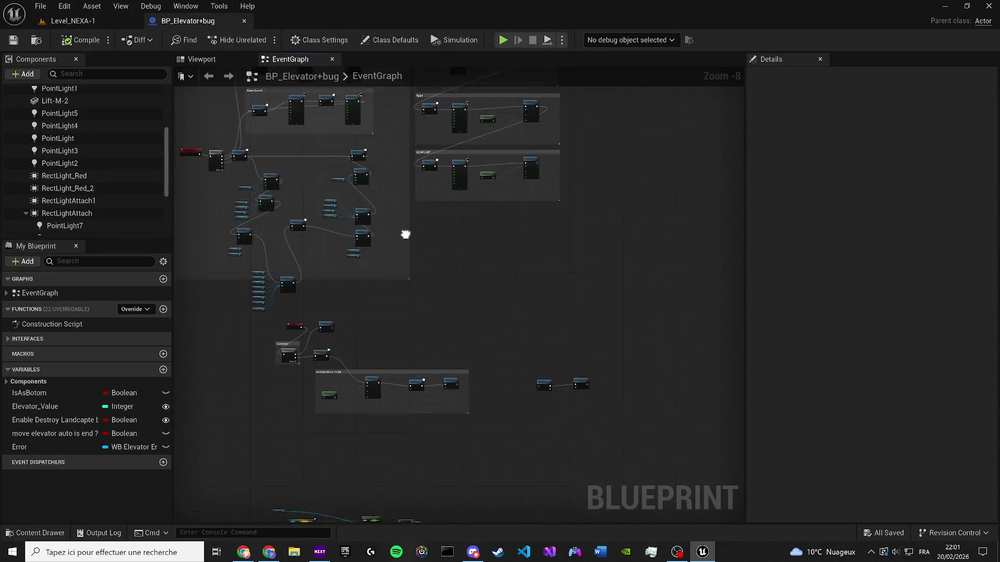
{"action": "mouse_move", "coordinate": [603, 319]}
{"action": "left_mouse_down"}
{"action": "mouse_move", "coordinate": [587, 267]}
{"action": "mouse_move", "coordinate": [491, 273]}
{"action": "left_mouse_up"}
{"action": "scroll", "coordinate": [475, 374], "scroll_direction": "up", "scroll_amount": 1}
{"action": "scroll", "coordinate": [268, 345], "scroll_direction": "up", "scroll_amount": 1}
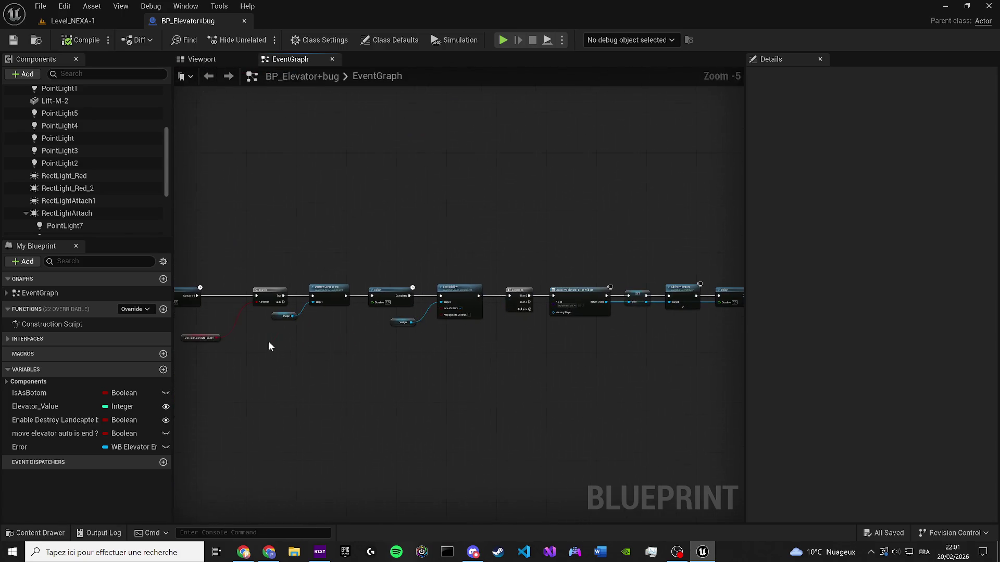
{"action": "scroll", "coordinate": [267, 346], "scroll_direction": "up", "scroll_amount": 1}
{"action": "scroll", "coordinate": [344, 334], "scroll_direction": "up", "scroll_amount": 3}
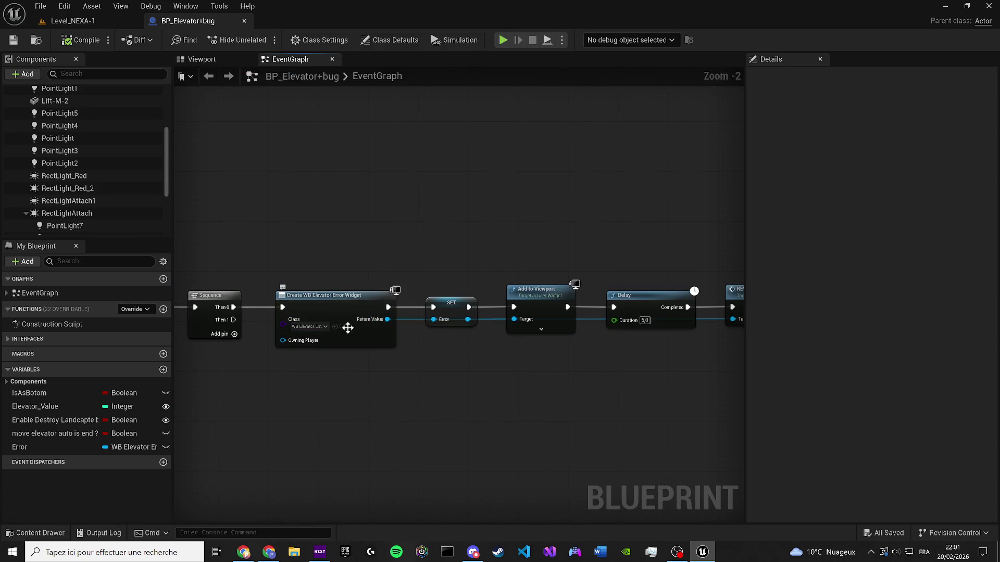
Duplicate the WB_elevator_Error widget asset and name the copy WB_elevator_Restart
{"action": "left_click", "coordinate": [339, 327]}
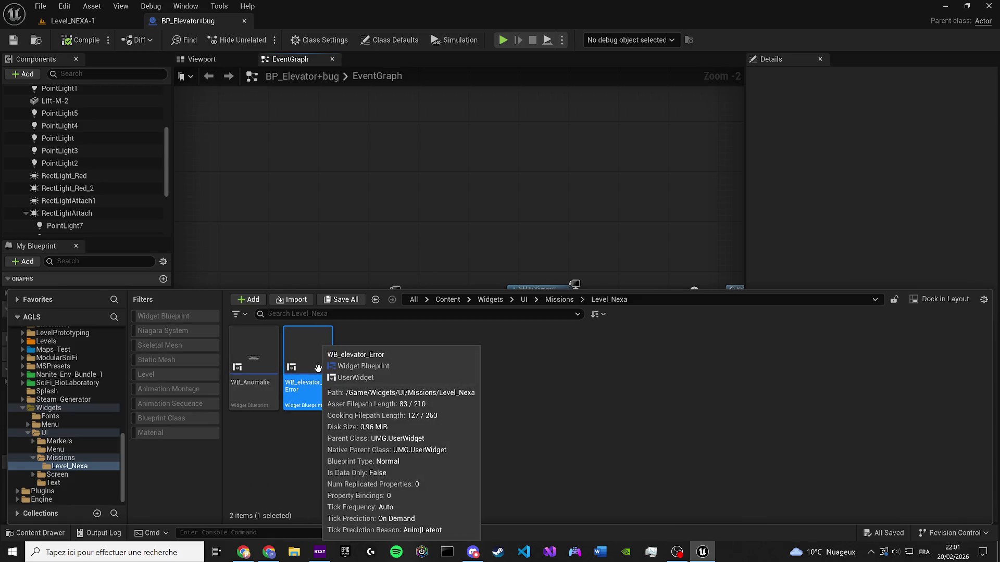
{"action": "key", "text": "ctrl+d"}
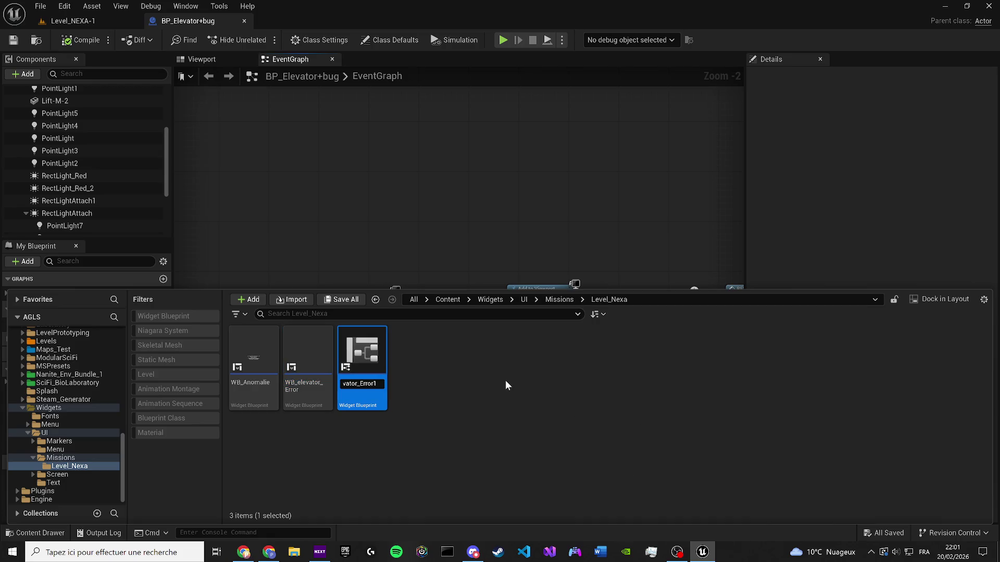
{"action": "key", "text": "BackSpace"}
{"action": "key", "text": "BackSpace"}
{"action": "key", "text": "BackSpace"}
{"action": "type", "text": "Restart"}
{"action": "key", "text": "Return"}
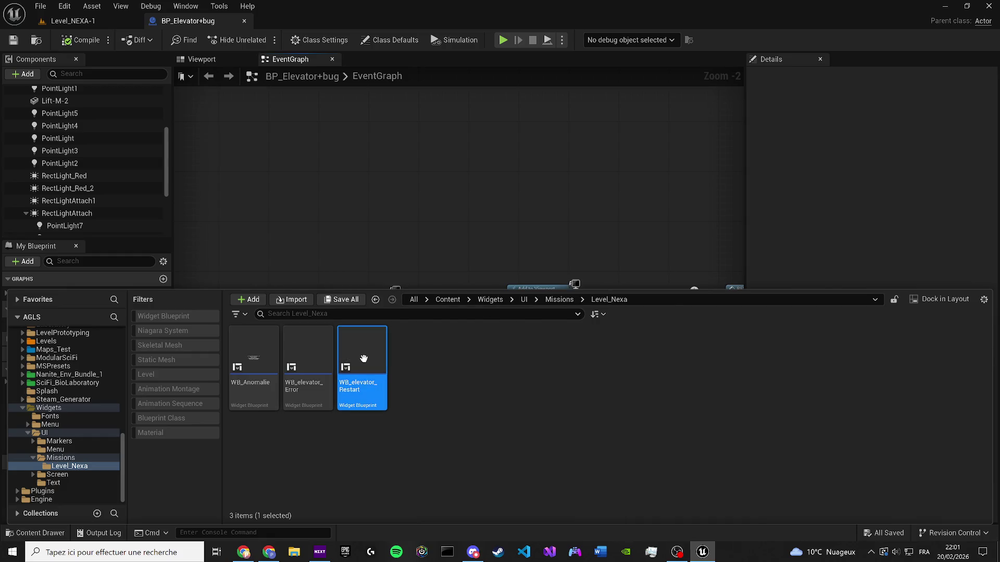
Open WB_elevator_Restart and select letter blocks A-1 through N-1 in the Hierarchy
{"action": "double_click", "coordinate": [364, 358]}
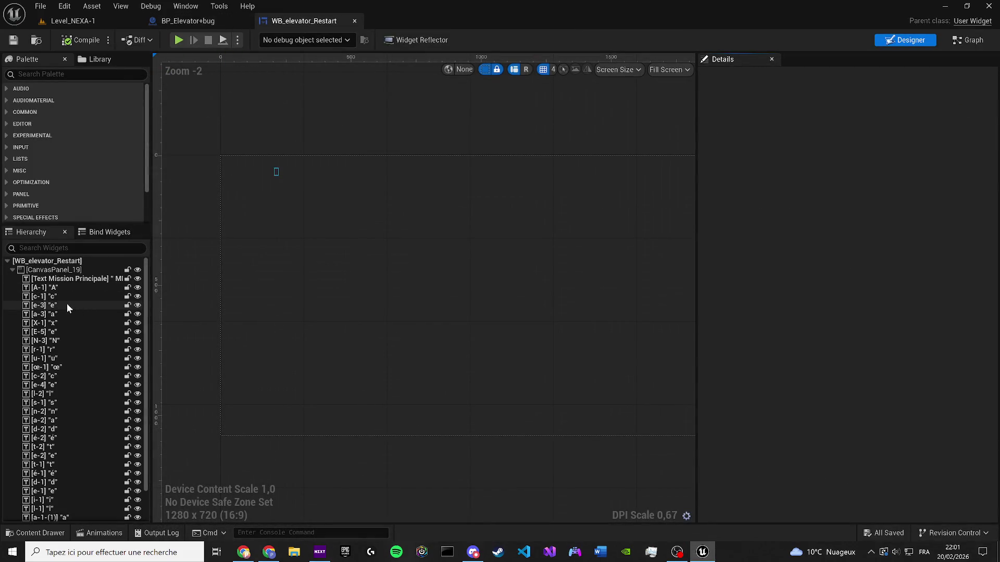
{"action": "left_click", "coordinate": [68, 288]}
{"action": "scroll", "coordinate": [82, 492], "scroll_direction": "down", "scroll_amount": 2}
{"action": "left_click", "coordinate": [65, 505], "text": "shift"}
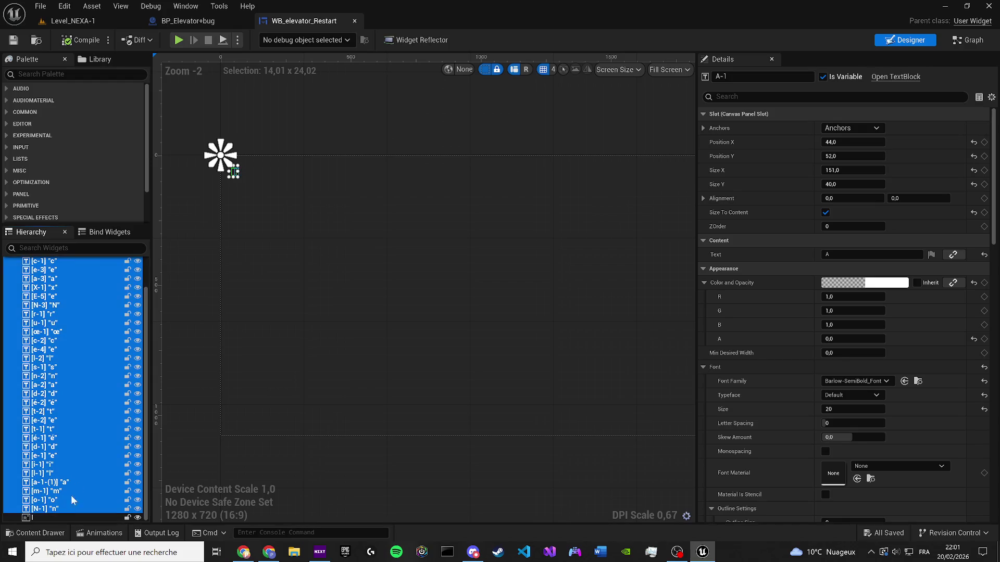
{"action": "left_click", "coordinate": [56, 247]}
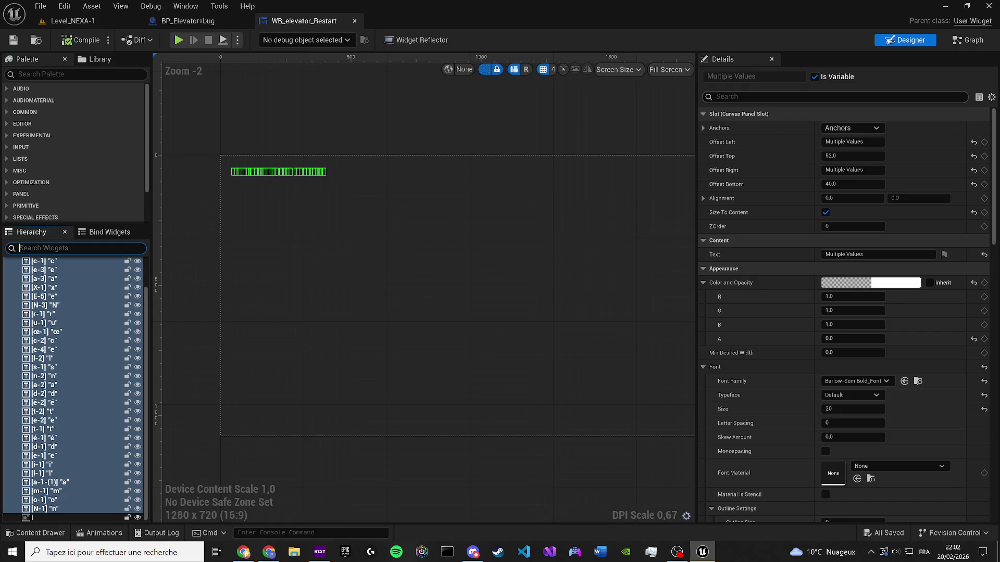
Set the selected letters' Color and Opacity alpha to 1,0
{"action": "left_click", "coordinate": [833, 96]}
{"action": "type", "text": "visi"}
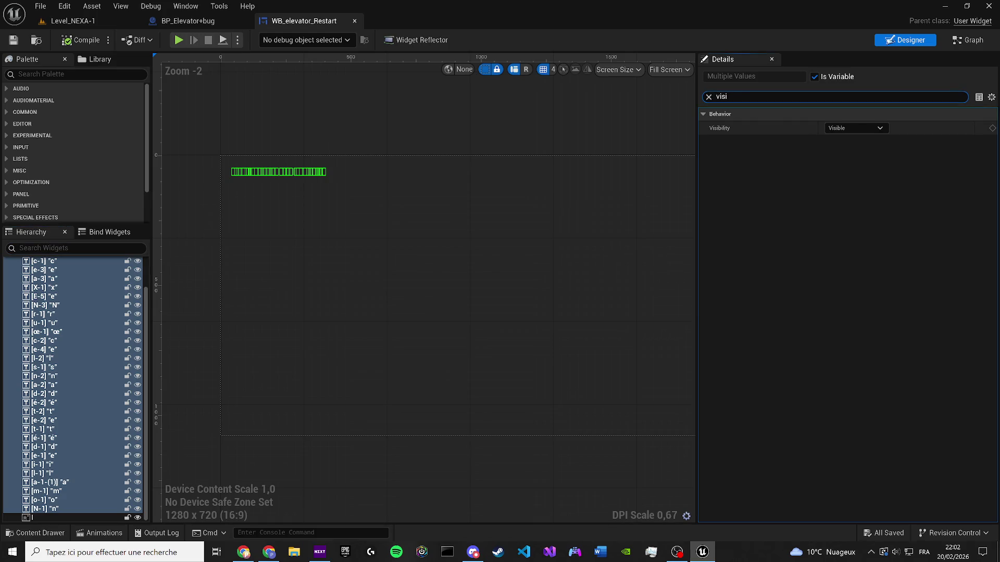
{"action": "left_click", "coordinate": [708, 96]}
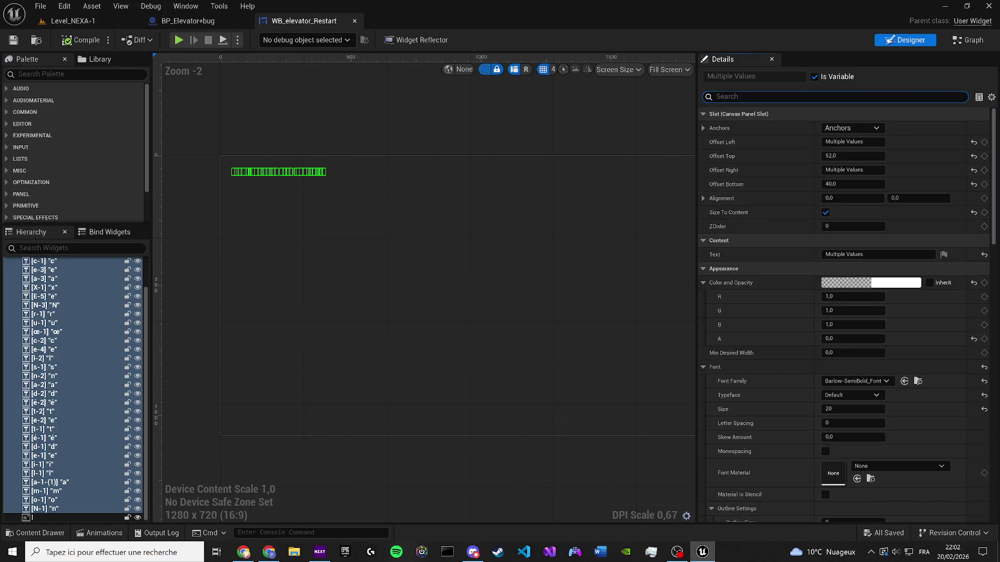
{"action": "type", "text": "opa"}
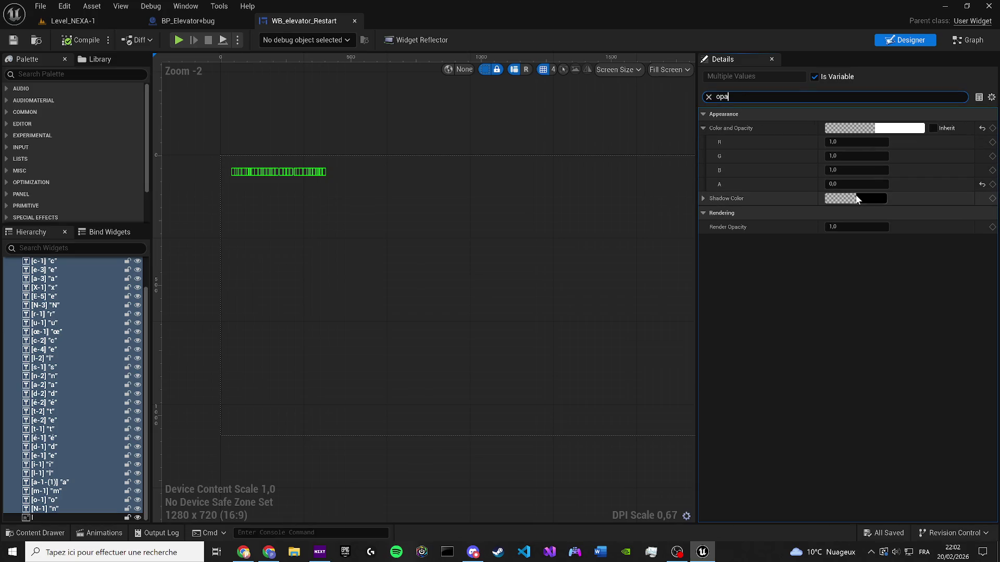
{"action": "left_click", "coordinate": [982, 184]}
{"action": "scroll", "coordinate": [365, 239], "scroll_direction": "up", "scroll_amount": 6}
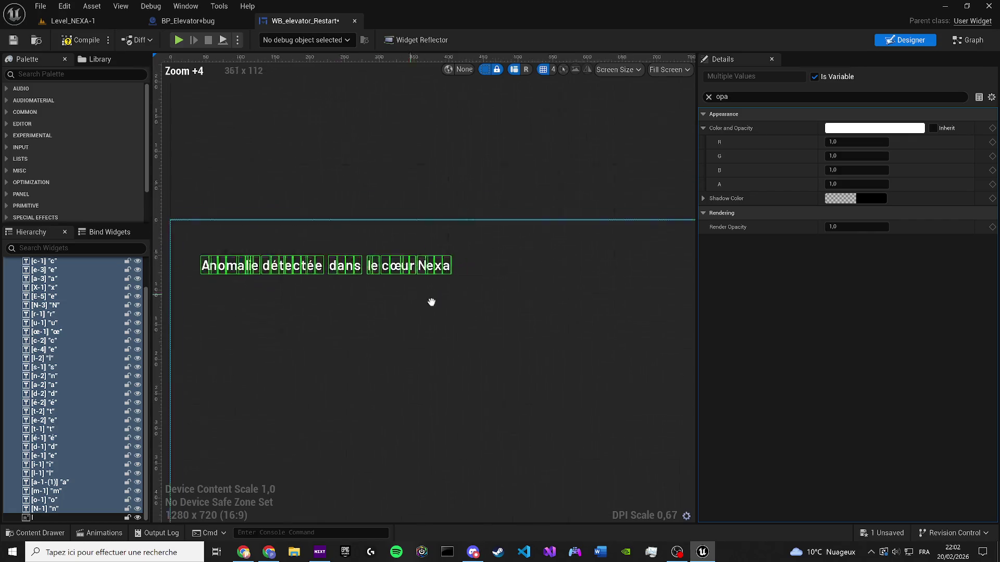
Change the o letter block's text to a
{"action": "scroll", "coordinate": [414, 328], "scroll_direction": "up", "scroll_amount": 1}
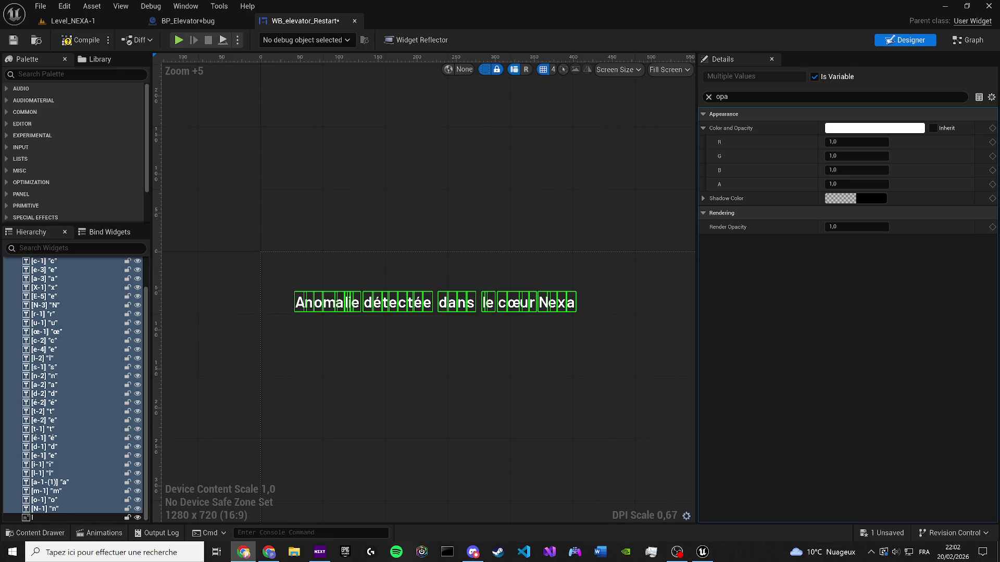
{"action": "scroll", "coordinate": [307, 304], "scroll_direction": "up", "scroll_amount": 5}
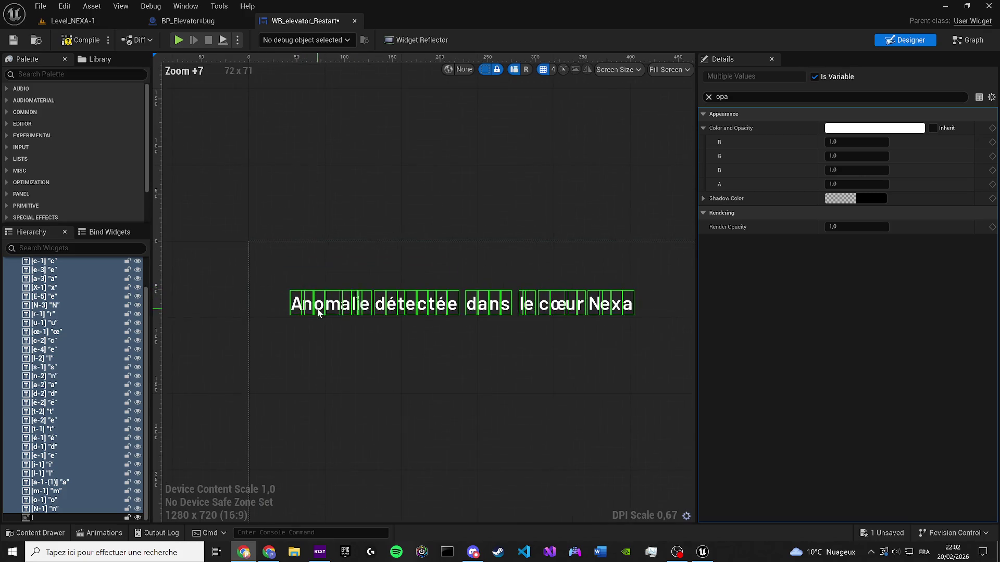
{"action": "left_click", "coordinate": [317, 308]}
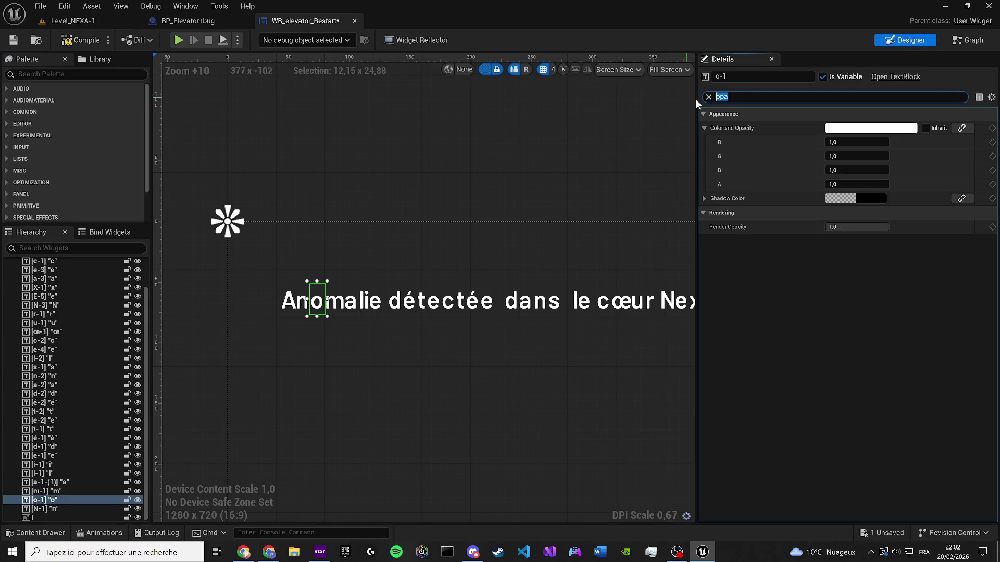
{"action": "left_click", "coordinate": [708, 97]}
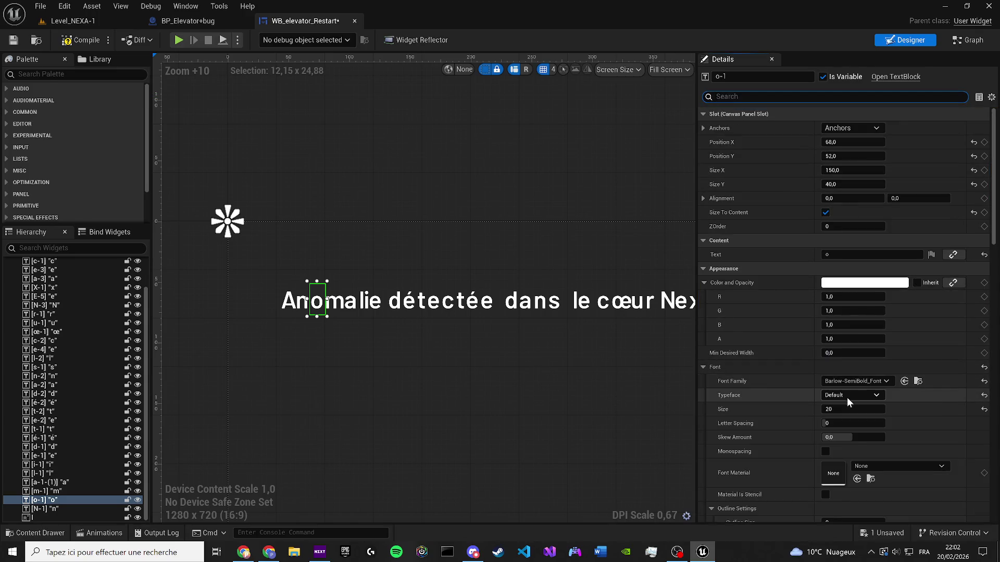
{"action": "left_click", "coordinate": [827, 254]}
{"action": "type", "text": "a"}
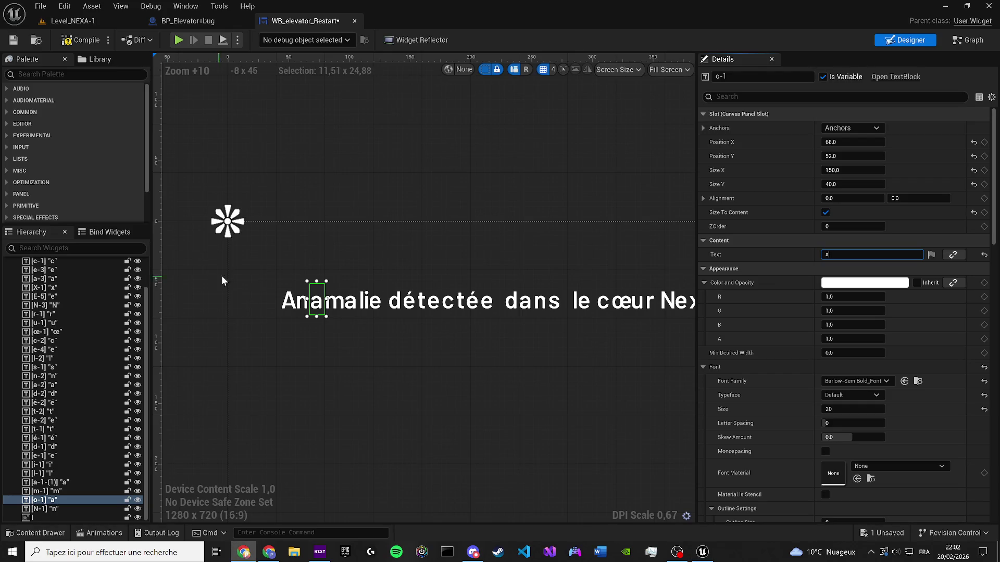
Change the m letter block's text to l
{"action": "left_click", "coordinate": [334, 301]}
{"action": "scroll", "coordinate": [354, 307], "scroll_direction": "up", "scroll_amount": 2}
{"action": "left_click", "coordinate": [854, 254]}
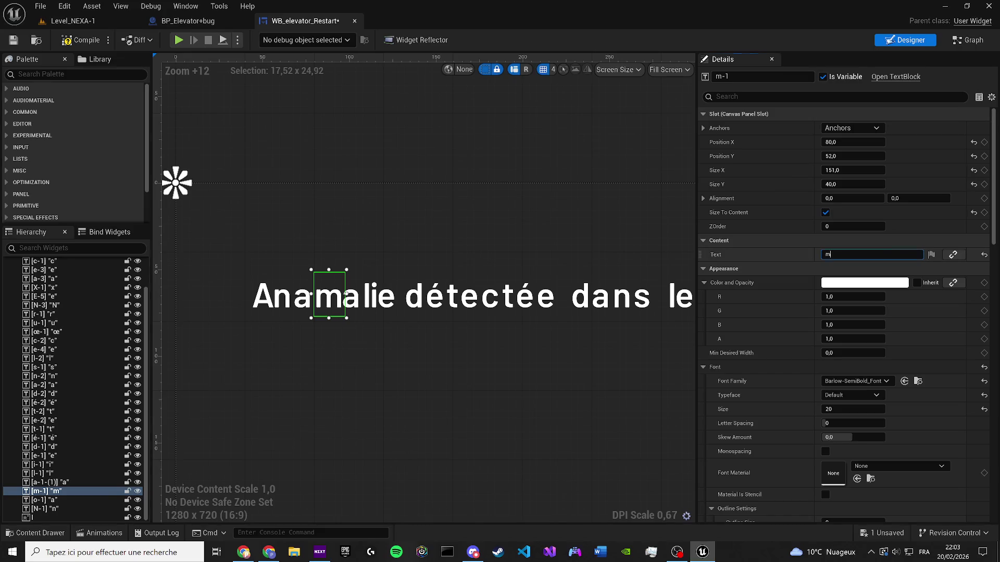
{"action": "type", "text": "Analyse en cours..."}
{"action": "left_click_drag", "start_coordinate": [871, 254], "coordinate": [837, 254]}
{"action": "type", "text": "l"}
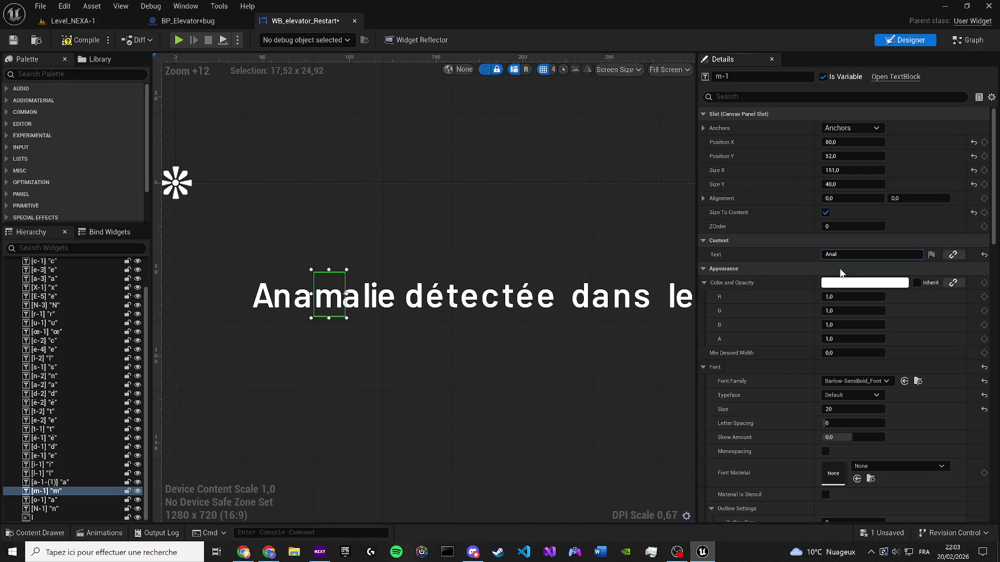
{"action": "key", "text": "Home"}
{"action": "key", "text": "Delete"}
{"action": "key", "text": "Delete"}
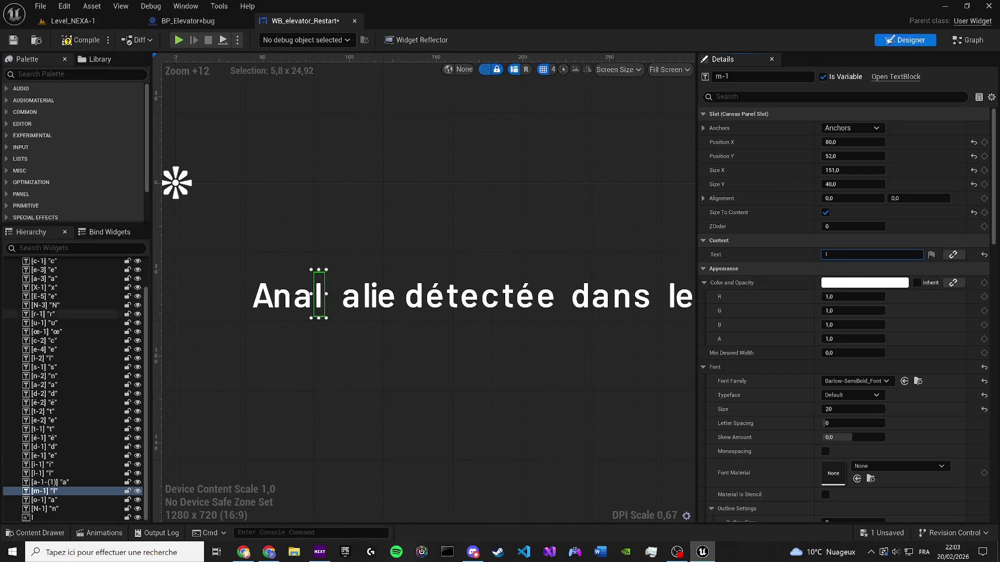
Nudge the a-1-(1) block left and change its text to y
{"action": "left_click", "coordinate": [347, 300]}
{"action": "key", "text": "Left"}
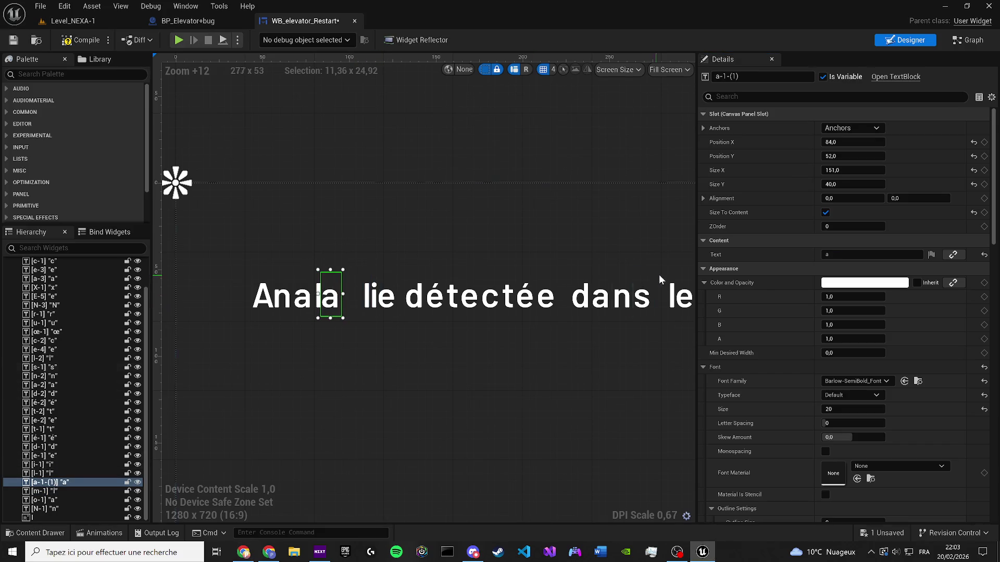
{"action": "left_click", "coordinate": [834, 254]}
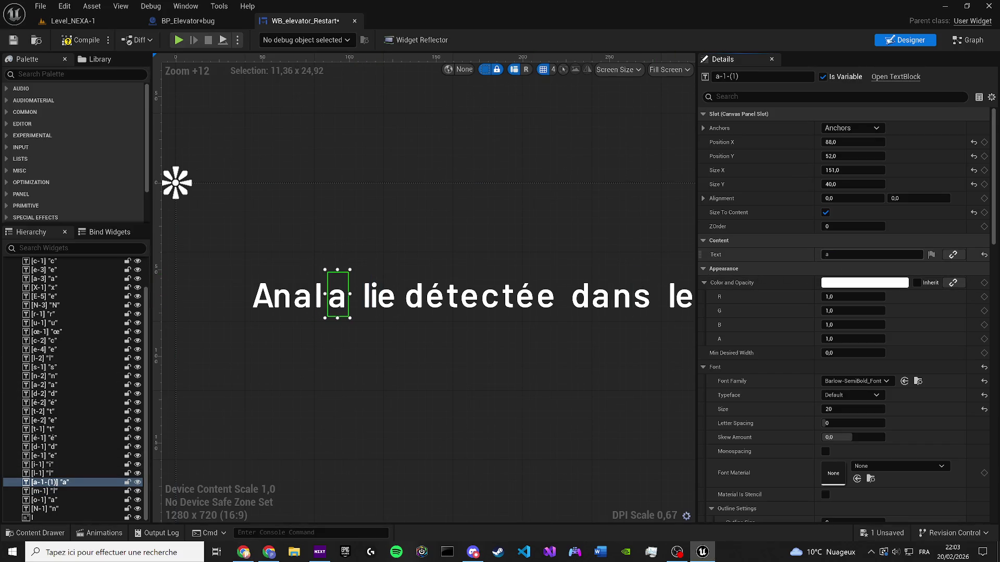
{"action": "type", "text": "y"}
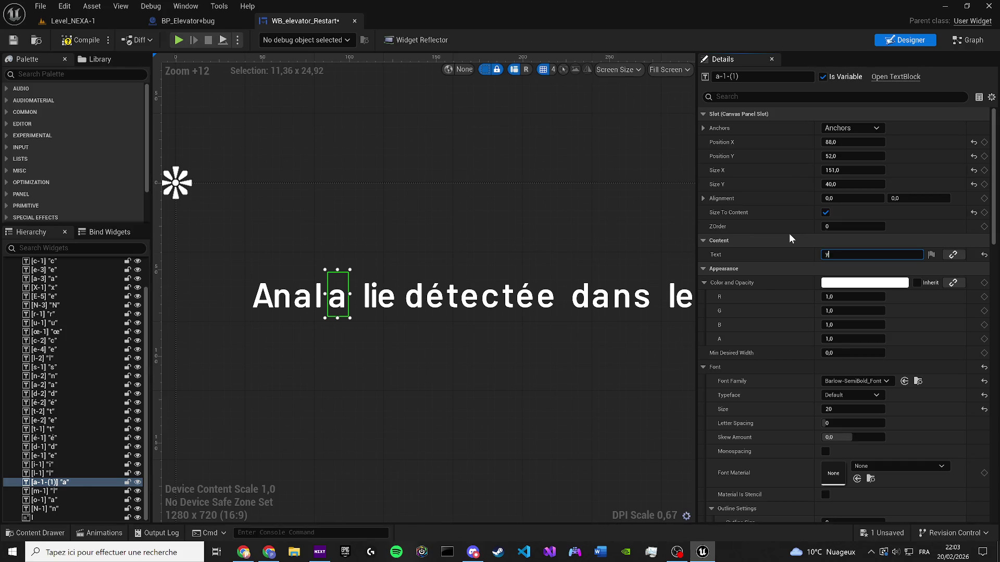
{"action": "key", "text": "Return"}
{"action": "left_click", "coordinate": [507, 258]}
{"action": "scroll", "coordinate": [401, 327], "scroll_direction": "up", "scroll_amount": 1}
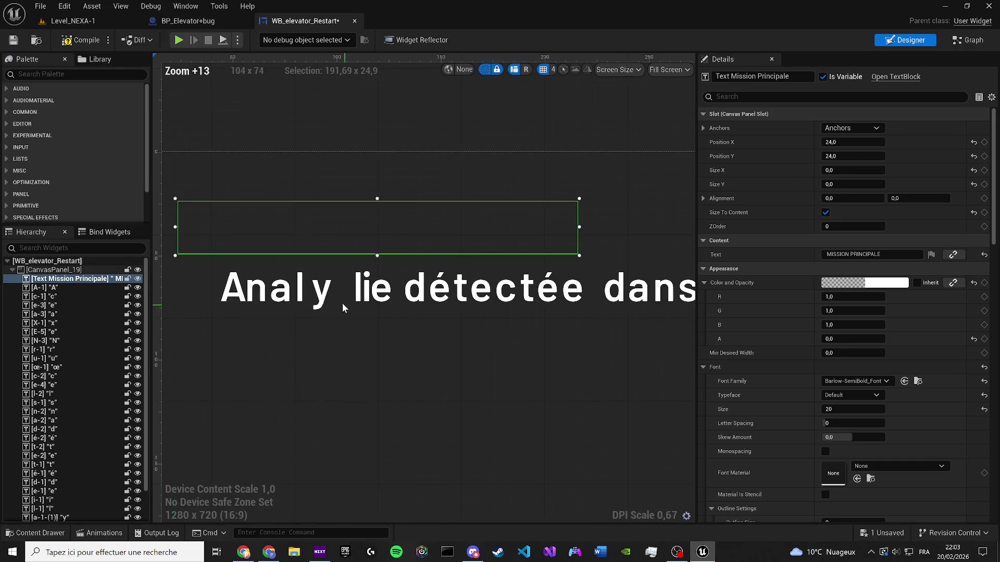
Move the l block beside the y and change its text to s
{"action": "left_click", "coordinate": [322, 289]}
{"action": "left_click_drag", "start_coordinate": [363, 292], "coordinate": [344, 292]}
{"action": "double_click", "coordinate": [847, 251]}
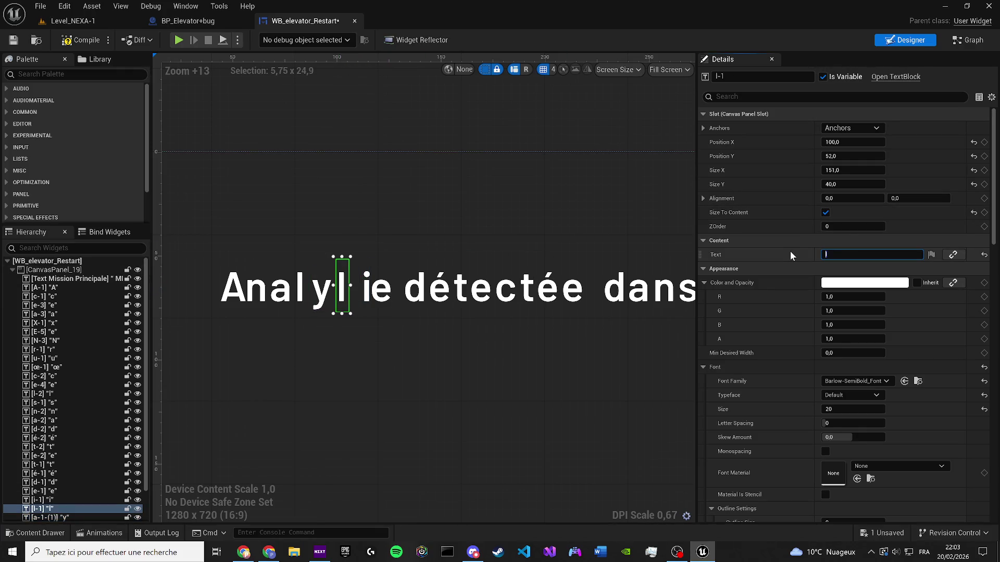
{"action": "type", "text": "s"}
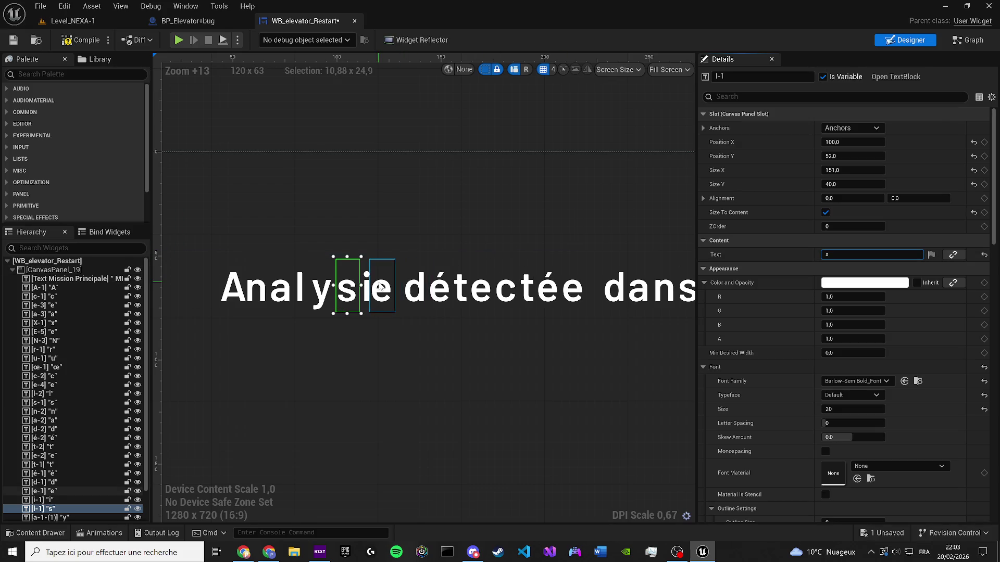
Delete the stray i block and slide the e and A letters left to close the gaps
{"action": "left_click", "coordinate": [367, 289]}
{"action": "key", "text": "Delete"}
{"action": "left_click", "coordinate": [372, 290]}
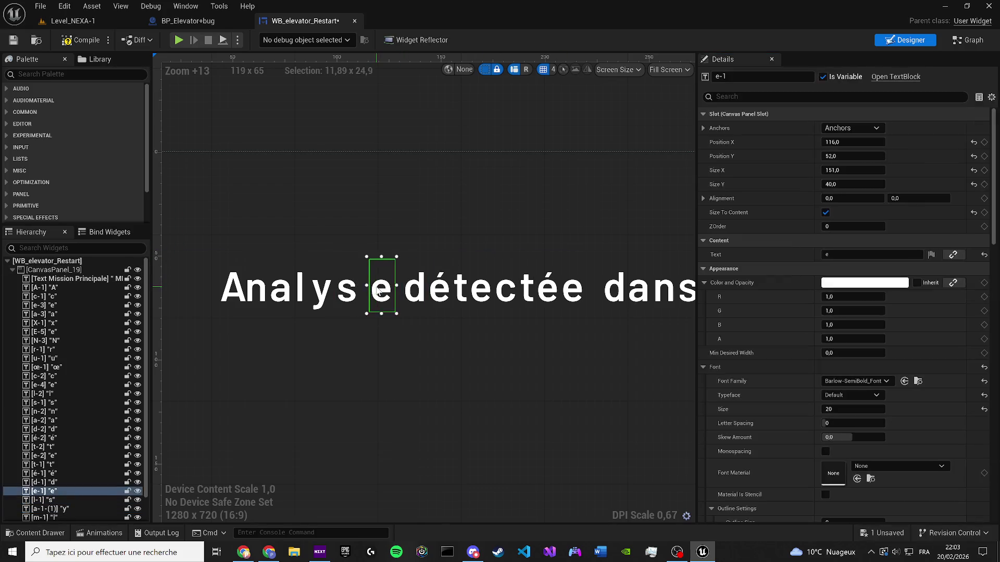
{"action": "left_click_drag", "start_coordinate": [372, 290], "coordinate": [361, 290]}
{"action": "left_click", "coordinate": [422, 331]}
{"action": "scroll", "coordinate": [295, 308], "scroll_direction": "down", "scroll_amount": 1}
{"action": "left_click_drag", "start_coordinate": [257, 297], "coordinate": [249, 297]}
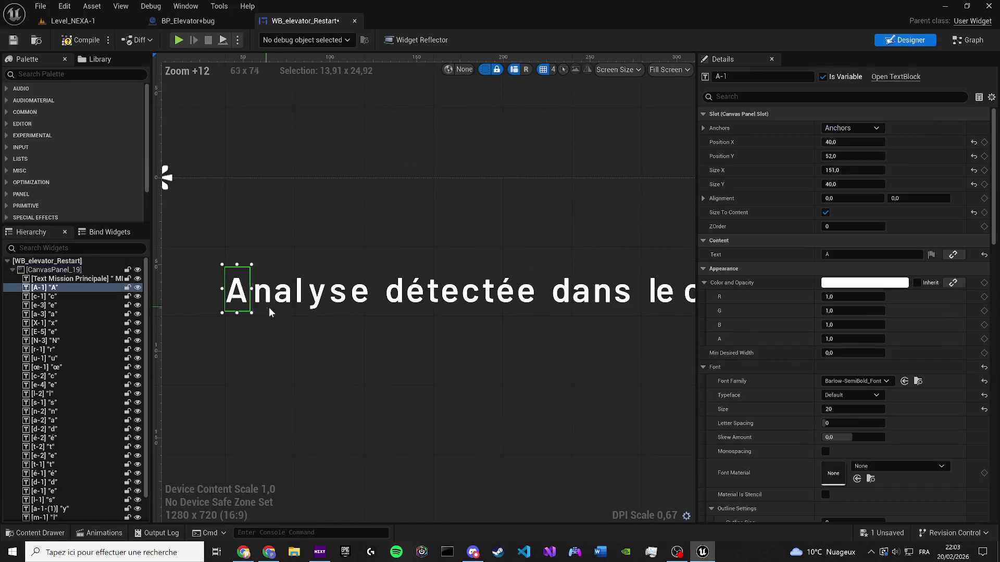
{"action": "left_click", "coordinate": [339, 108]}
{"action": "left_click", "coordinate": [268, 553]}
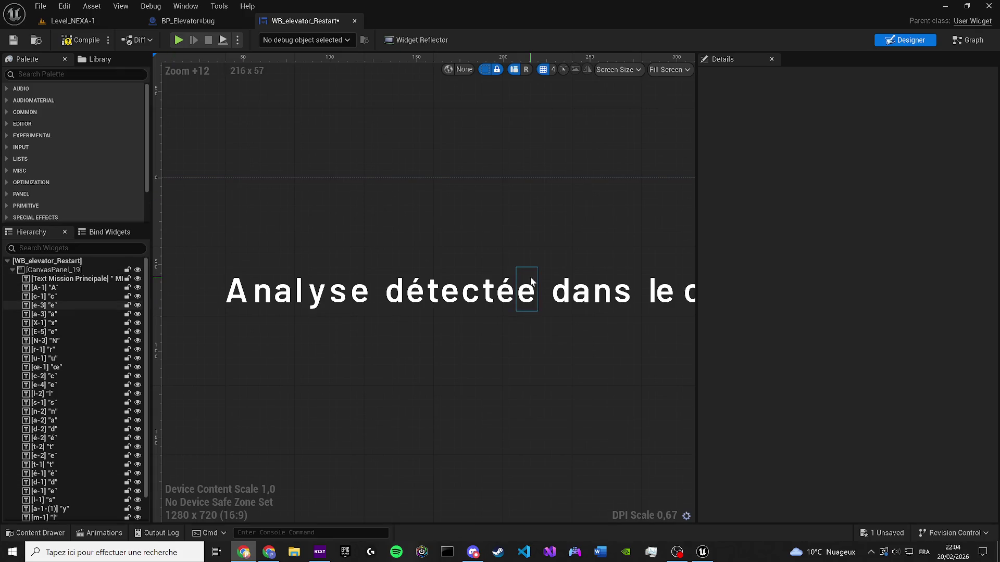
Change the d and é letter blocks of détectée to e and n
{"action": "left_click", "coordinate": [395, 290]}
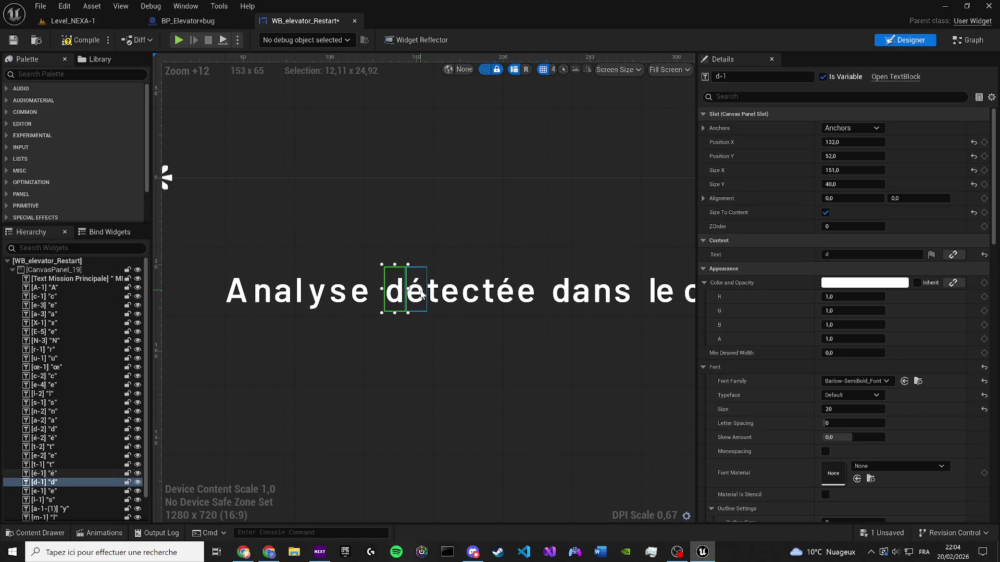
{"action": "key", "text": "Left"}
{"action": "left_click", "coordinate": [844, 255]}
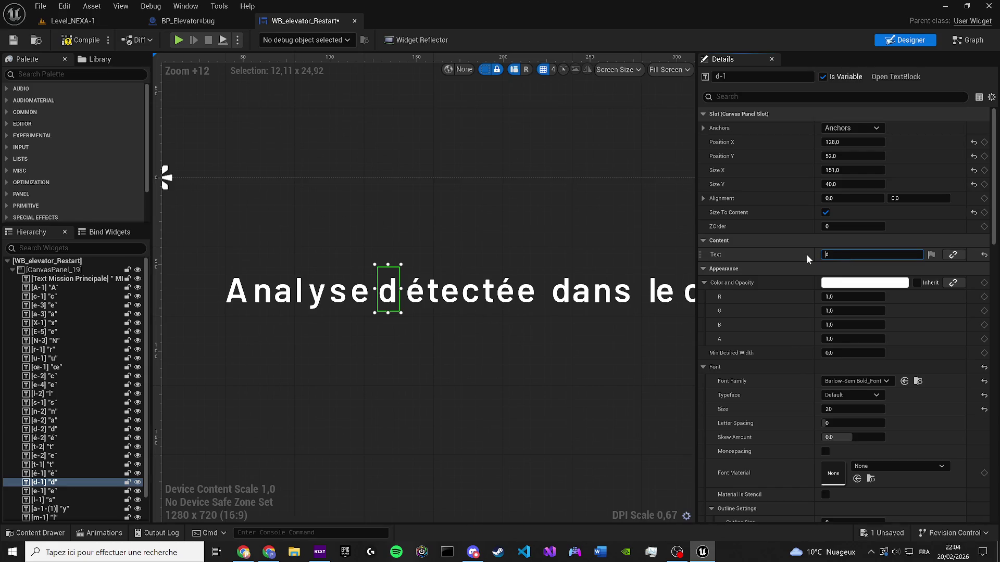
{"action": "key", "text": "Return"}
{"action": "key", "text": "Up"}
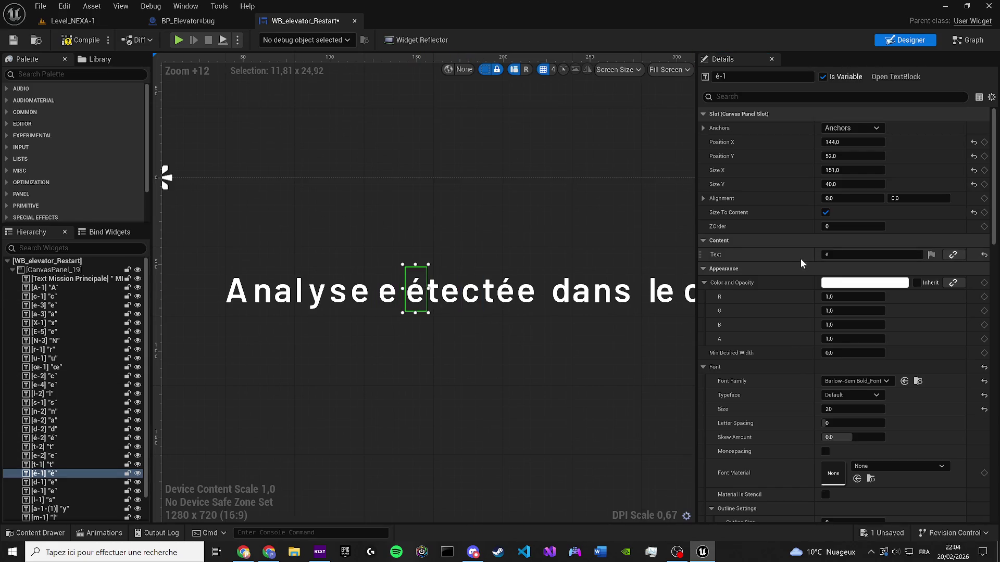
{"action": "type", "text": "n"}
{"action": "key", "text": "Return"}
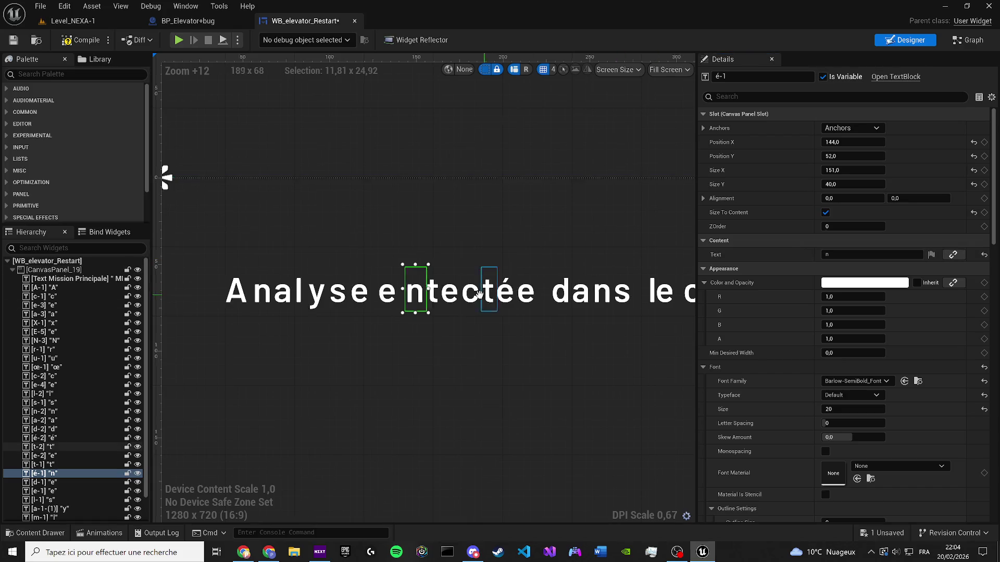
Delete the six leftover letter blocks of détectée
{"action": "left_click", "coordinate": [354, 298]}
{"action": "key", "text": "Delete"}
{"action": "left_click", "coordinate": [363, 302]}
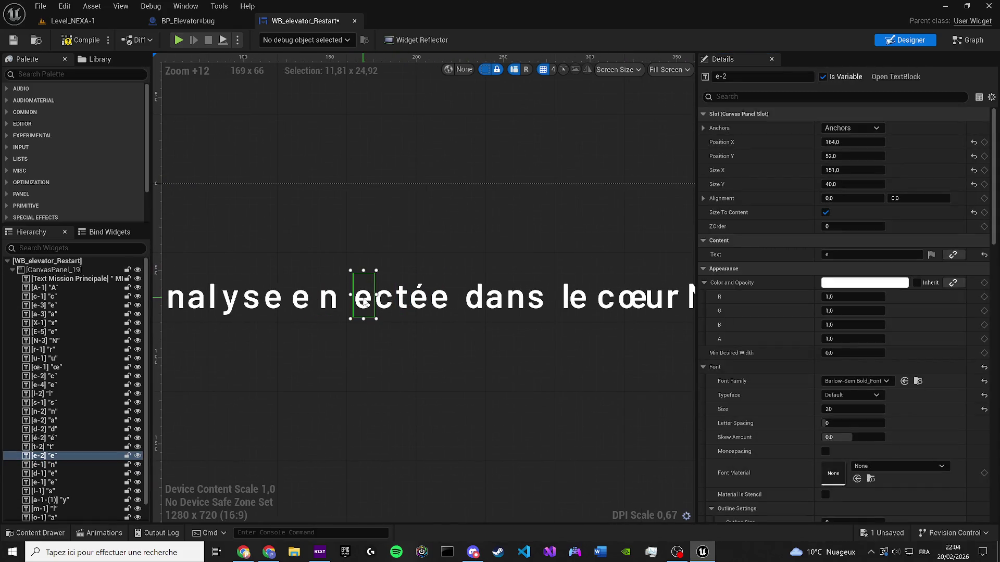
{"action": "key", "text": "Delete"}
{"action": "left_click", "coordinate": [384, 299]}
{"action": "key", "text": "Delete"}
{"action": "left_click", "coordinate": [401, 301]}
{"action": "key", "text": "Delete"}
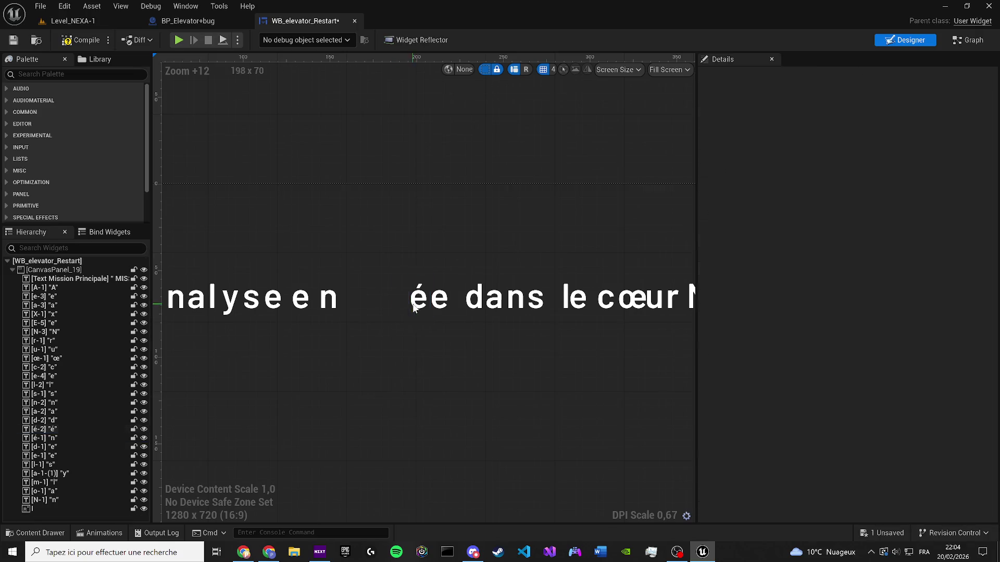
{"action": "left_click", "coordinate": [421, 302]}
{"action": "key", "text": "Delete"}
{"action": "left_click", "coordinate": [438, 301]}
{"action": "key", "text": "Delete"}
Move the e beside the n so the second word reads 'en'
{"action": "left_click", "coordinate": [301, 300]}
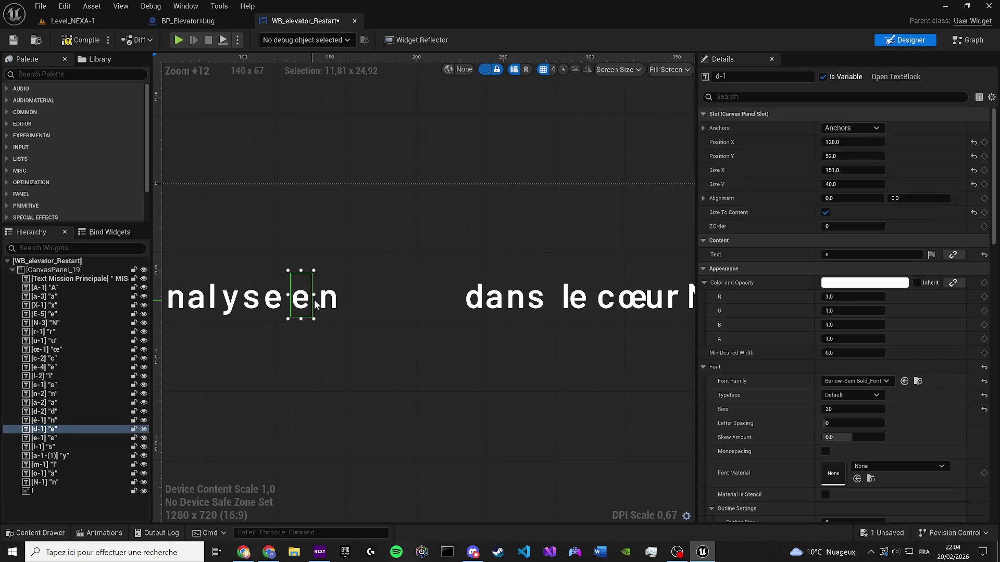
{"action": "left_click_drag", "start_coordinate": [301, 300], "coordinate": [310, 300]}
{"action": "left_click", "coordinate": [336, 304]}
{"action": "left_click", "coordinate": [400, 327]}
{"action": "mouse_move", "coordinate": [404, 312]}
{"action": "left_mouse_down"}
{"action": "mouse_move", "coordinate": [493, 312]}
{"action": "mouse_move", "coordinate": [408, 301]}
{"action": "left_mouse_up"}
{"action": "left_click", "coordinate": [408, 301]}
{"action": "left_click", "coordinate": [450, 343]}
{"action": "scroll", "coordinate": [451, 344], "scroll_direction": "down", "scroll_amount": 3}
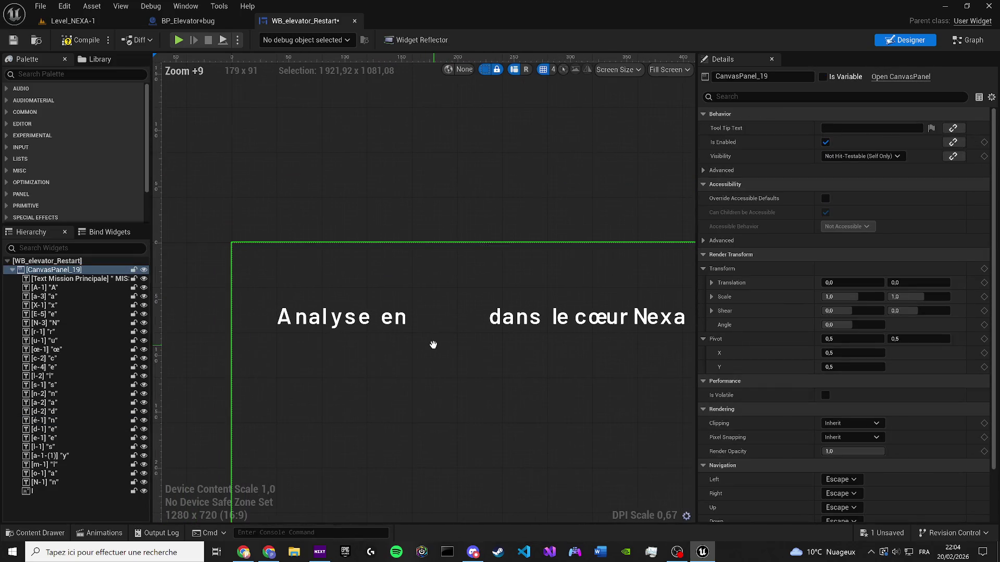
Move the d of dans beside 'en' and change its text to c
{"action": "left_click", "coordinate": [494, 316]}
{"action": "left_click_drag", "start_coordinate": [494, 316], "coordinate": [445, 331]}
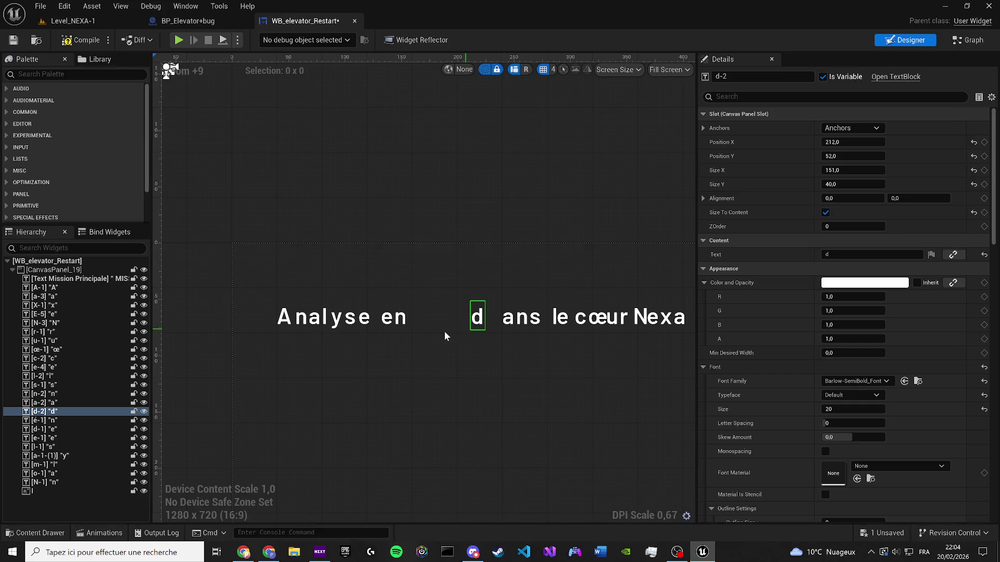
{"action": "scroll", "coordinate": [442, 333], "scroll_direction": "up", "scroll_amount": 4}
{"action": "key", "text": "Left"}
{"action": "key", "text": "Left"}
{"action": "key", "text": "Left"}
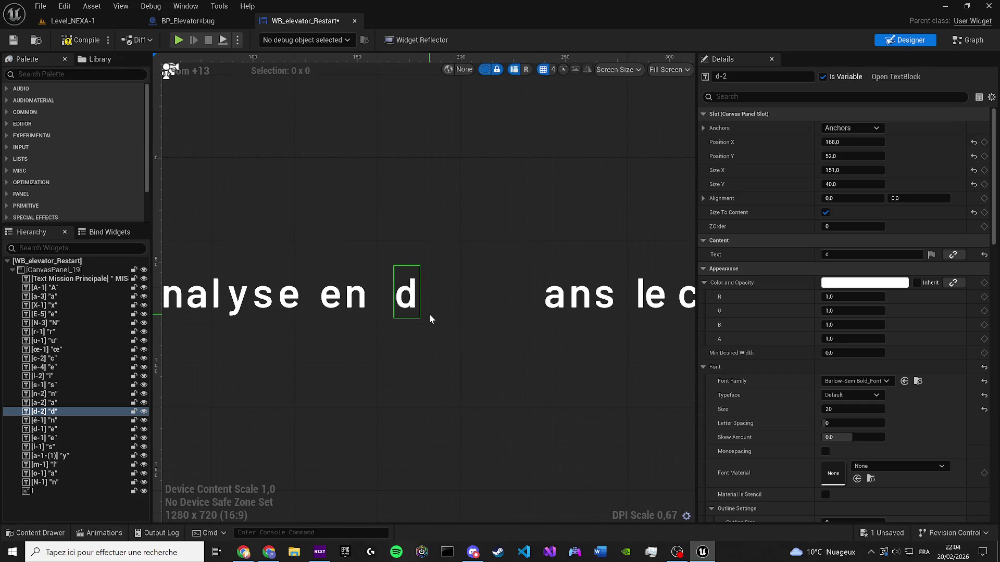
{"action": "key", "text": "Left"}
{"action": "left_click", "coordinate": [872, 254]}
{"action": "type", "text": "c*"}
Place the a beside the c and remove the stray asterisk from the c
{"action": "left_click", "coordinate": [551, 295]}
{"action": "left_click_drag", "start_coordinate": [457, 283], "coordinate": [430, 286]}
{"action": "key", "text": "Right"}
{"action": "key", "text": "Right"}
{"action": "key", "text": "Right"}
{"action": "left_click", "coordinate": [388, 294]}
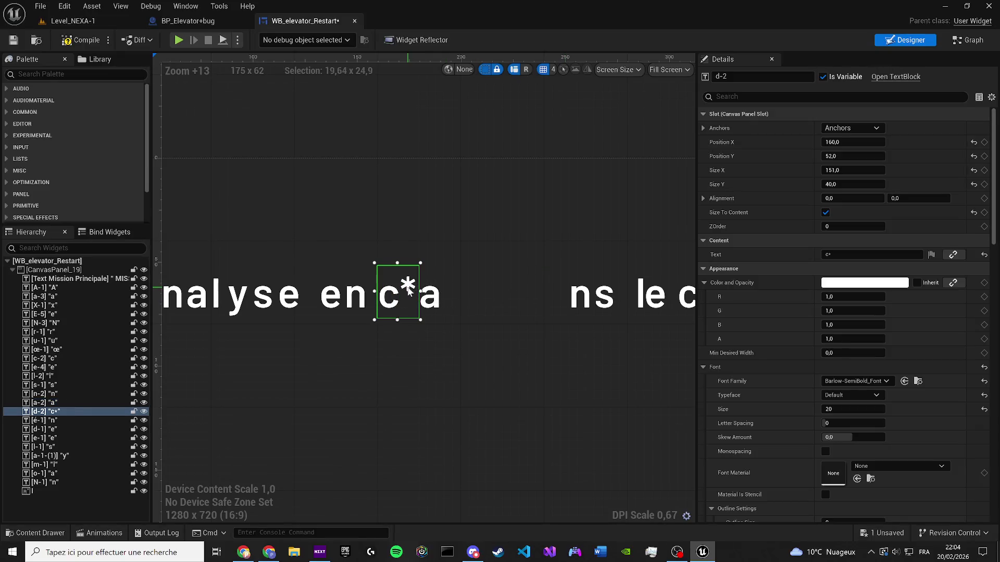
{"action": "left_click", "coordinate": [872, 254]}
{"action": "key", "text": "BackSpace"}
Change the a block's text to o, making 'co'
{"action": "left_click", "coordinate": [431, 298]}
{"action": "left_click", "coordinate": [431, 298]}
{"action": "left_click", "coordinate": [838, 255]}
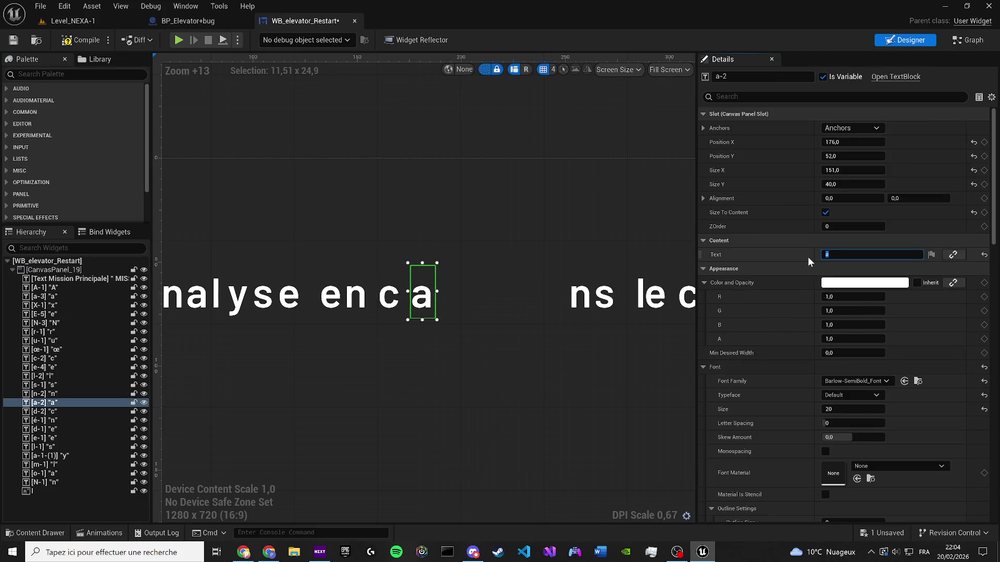
{"action": "type", "text": "o"}
{"action": "left_click", "coordinate": [487, 312]}
Move the n of dans beside 'co' and change it to u
{"action": "scroll", "coordinate": [474, 313], "scroll_direction": "down", "scroll_amount": 2}
{"action": "left_click", "coordinate": [395, 321]}
{"action": "left_click", "coordinate": [417, 330]}
{"action": "mouse_move", "coordinate": [459, 334]}
{"action": "left_mouse_down"}
{"action": "mouse_move", "coordinate": [420, 334]}
{"action": "mouse_move", "coordinate": [382, 304]}
{"action": "mouse_move", "coordinate": [412, 302]}
{"action": "left_mouse_up"}
{"action": "scroll", "coordinate": [419, 335], "scroll_direction": "up", "scroll_amount": 1}
{"action": "left_click", "coordinate": [457, 312]}
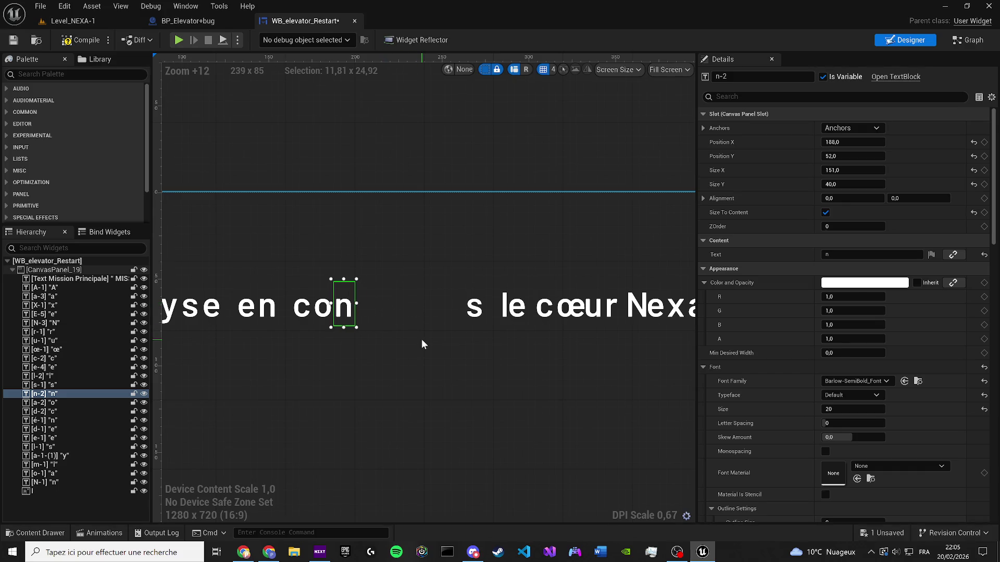
{"action": "left_click", "coordinate": [397, 329]}
{"action": "left_click", "coordinate": [344, 307]}
{"action": "left_click", "coordinate": [854, 254]}
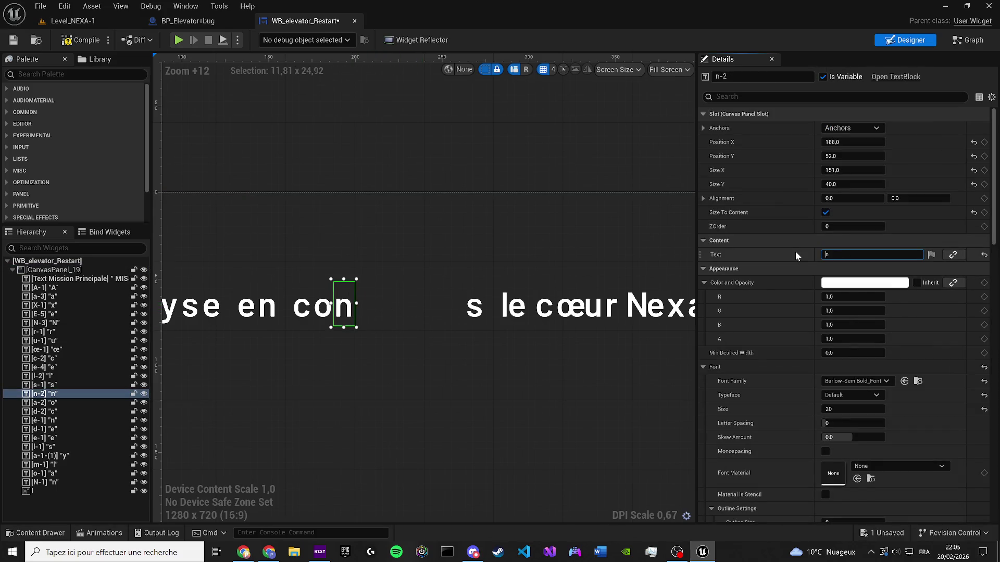
{"action": "type", "text": "u"}
{"action": "key", "text": "Return"}
Nudge the s beside 'cou' and change its text to r
{"action": "left_click", "coordinate": [467, 306]}
{"action": "key", "text": "Left"}
{"action": "key", "text": "Left"}
{"action": "key", "text": "Left"}
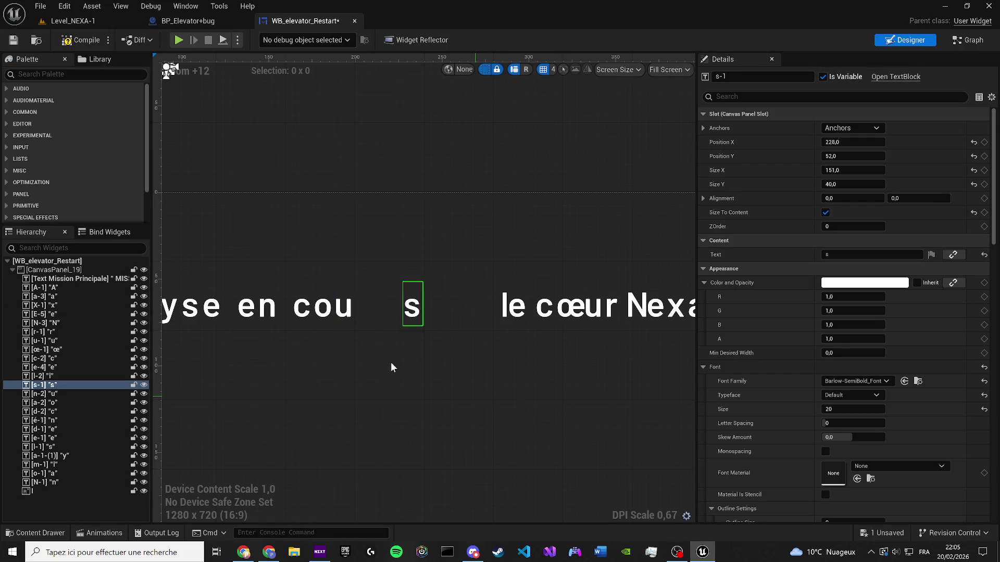
{"action": "left_click", "coordinate": [833, 255]}
{"action": "type", "text": "r"}
{"action": "key", "text": "Return"}
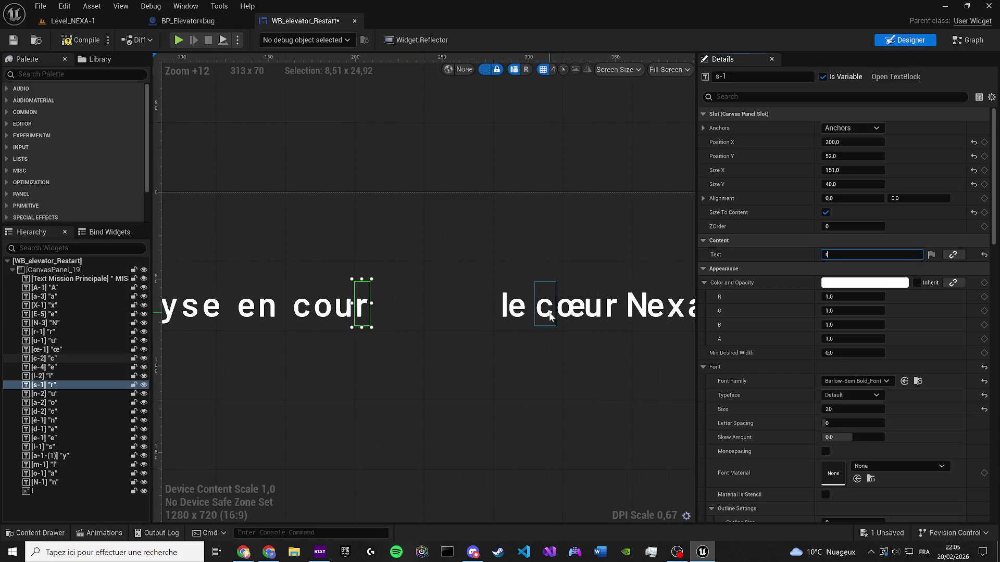
Move the l of le beside 'cour' and change its text to s
{"action": "left_click", "coordinate": [505, 303]}
{"action": "mouse_move", "coordinate": [505, 303]}
{"action": "left_mouse_down"}
{"action": "mouse_move", "coordinate": [434, 302]}
{"action": "mouse_move", "coordinate": [392, 317]}
{"action": "left_mouse_up"}
{"action": "key", "text": "Left"}
{"action": "left_click", "coordinate": [833, 254]}
{"action": "type", "text": "s"}
{"action": "key", "text": "Return"}
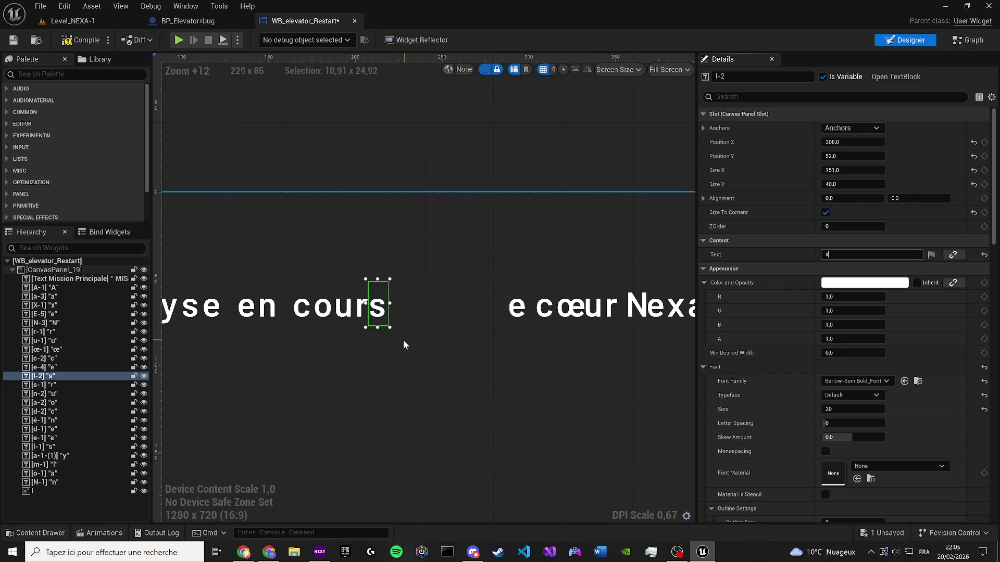
Position the e of le right after 'cours' and begin editing its text
{"action": "left_click_drag", "start_coordinate": [389, 340], "coordinate": [354, 341]}
{"action": "left_click", "coordinate": [481, 307]}
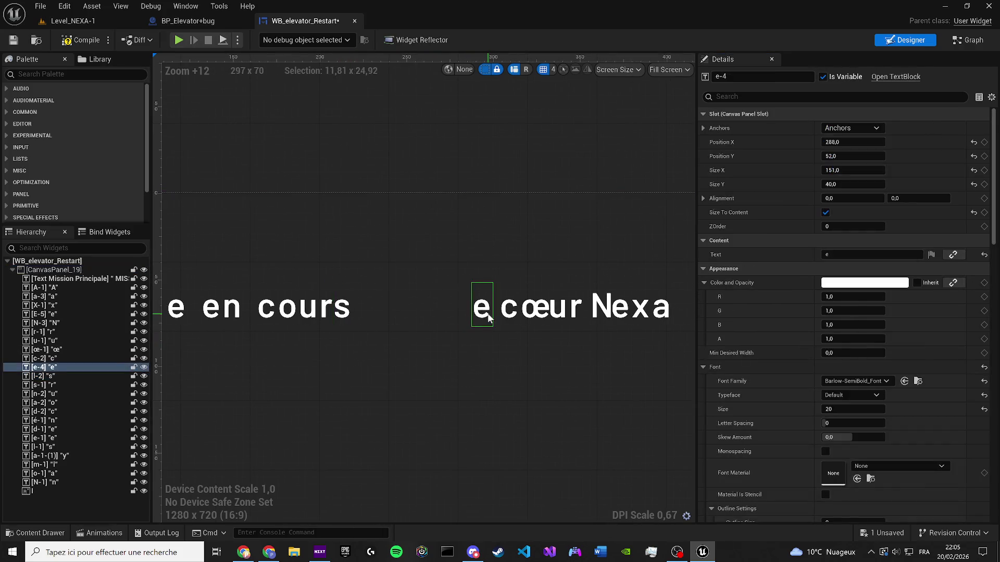
{"action": "key", "text": "Left"}
{"action": "key", "text": "Left"}
{"action": "key", "text": "Left"}
{"action": "key", "text": "Left"}
{"action": "key", "text": "Left"}
{"action": "key", "text": "Left"}
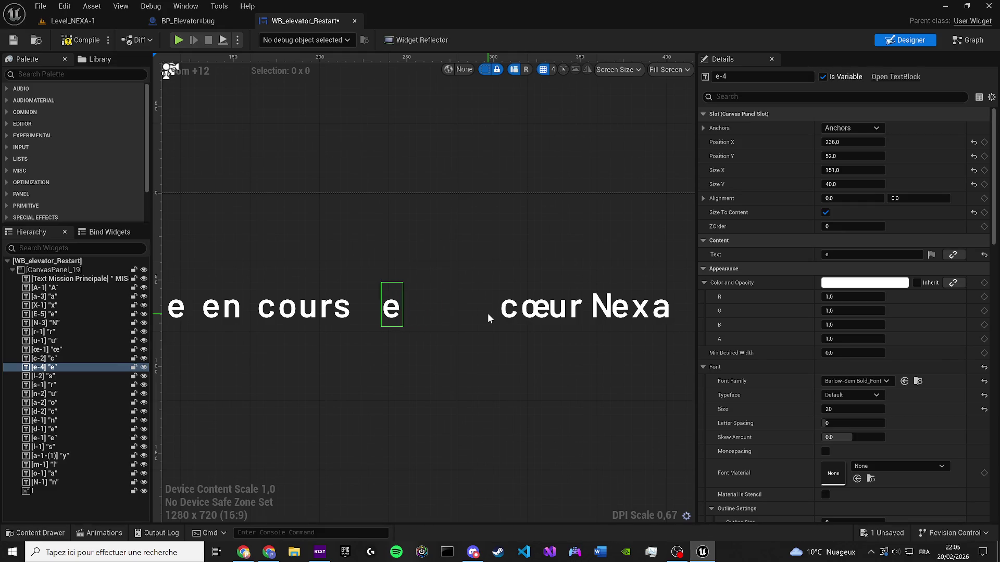
{"action": "left_click", "coordinate": [841, 258]}
Turn the e of le and the c of cœur into periods after 'cours'
{"action": "type", "text": "."}
{"action": "key", "text": "Return"}
{"action": "left_click", "coordinate": [631, 363]}
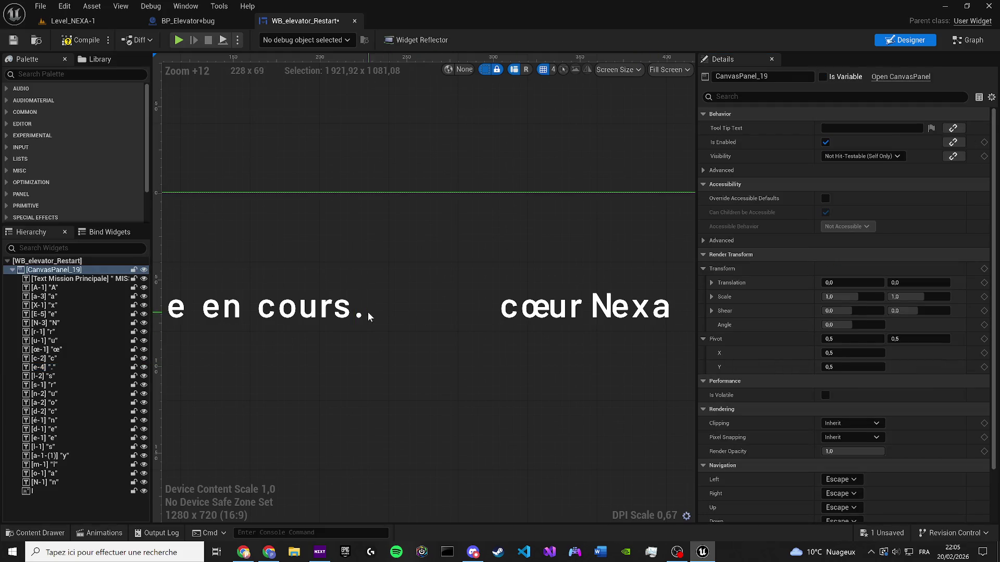
{"action": "left_click", "coordinate": [44, 359]}
{"action": "key", "text": "Left"}
{"action": "key", "text": "Left"}
{"action": "key", "text": "Left"}
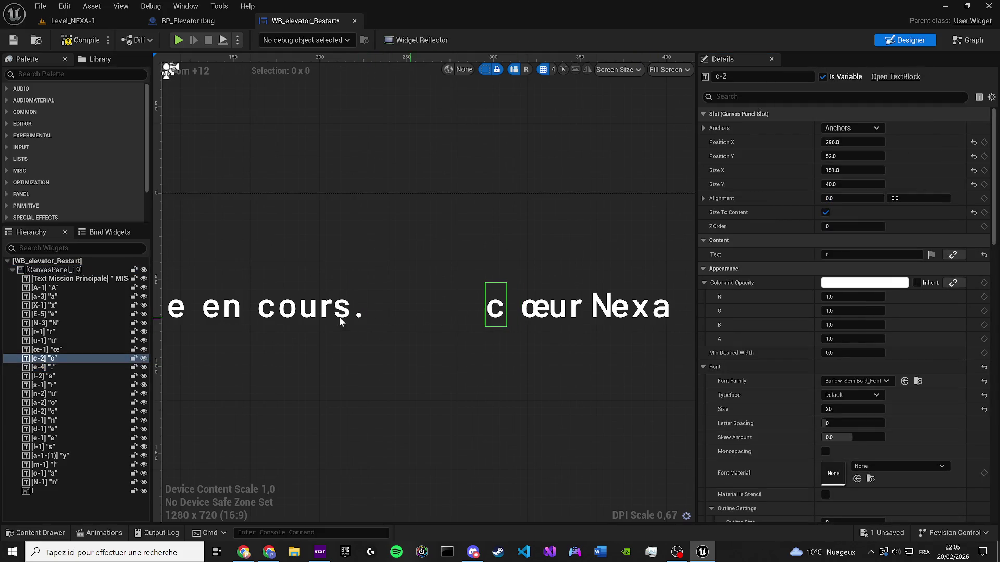
{"action": "key", "text": "Left"}
{"action": "key", "text": "Left"}
{"action": "key", "text": "Left"}
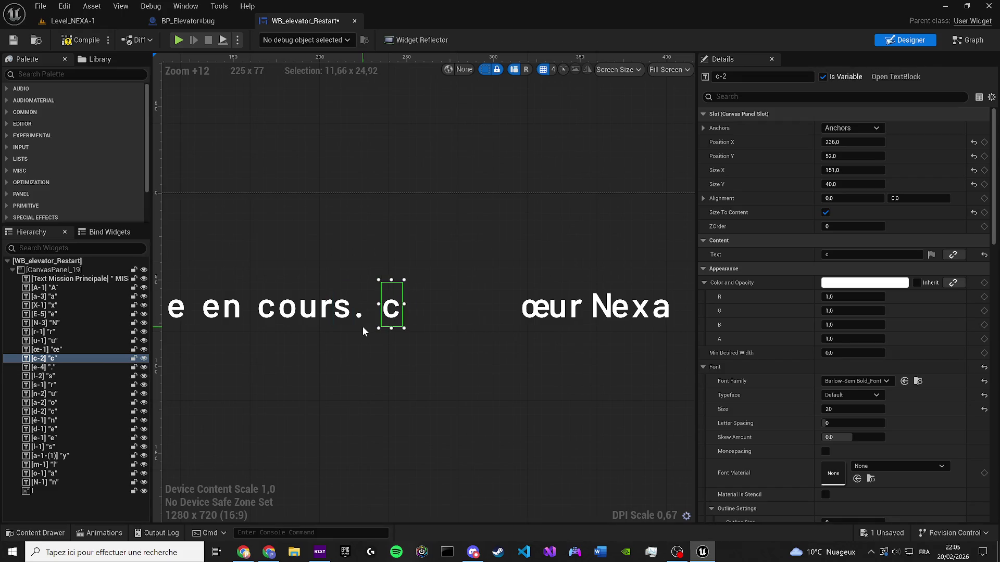
{"action": "left_click", "coordinate": [824, 255]}
{"action": "type", "text": "."}
{"action": "key", "text": "Return"}
Delete the leftover letter blocks of 'Nexa'
{"action": "left_click", "coordinate": [520, 327]}
{"action": "left_click", "coordinate": [530, 314]}
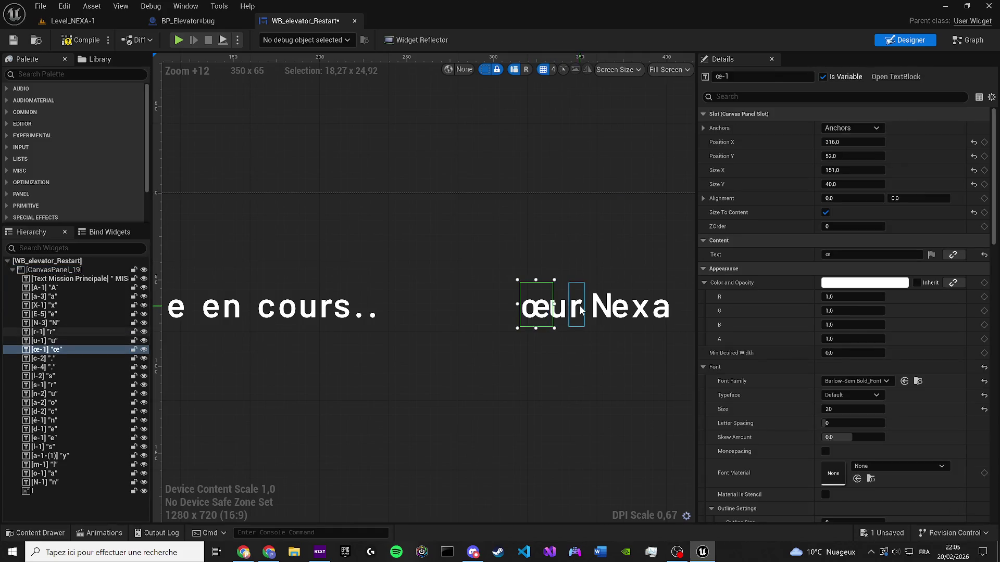
{"action": "left_click", "coordinate": [661, 307]}
{"action": "key", "text": "Delete"}
{"action": "left_click", "coordinate": [641, 308]}
{"action": "key", "text": "Delete"}
{"action": "left_click", "coordinate": [623, 312]}
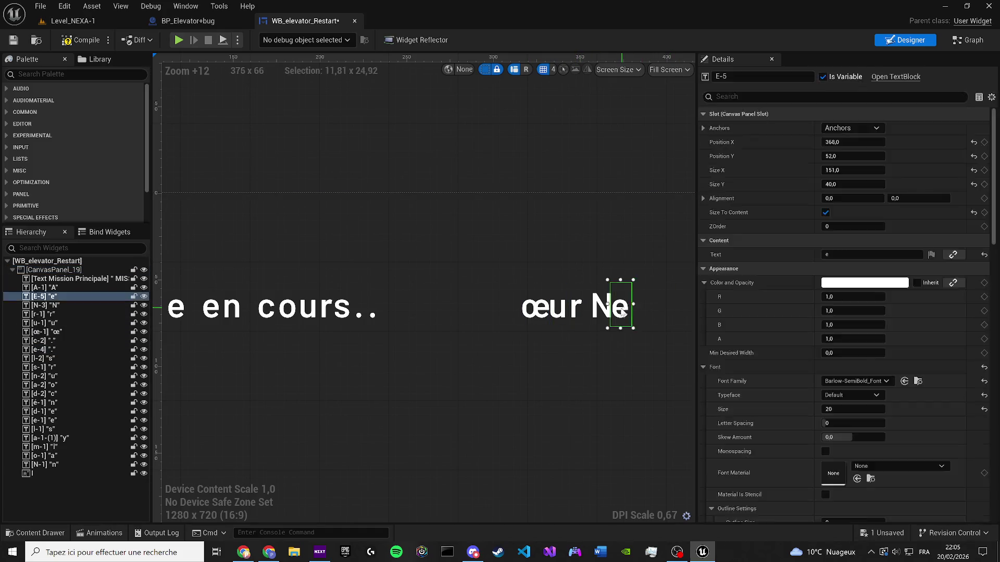
{"action": "key", "text": "Delete"}
{"action": "left_click", "coordinate": [603, 310]}
{"action": "key", "text": "Delete"}
{"action": "left_click", "coordinate": [570, 312]}
{"action": "key", "text": "Delete"}
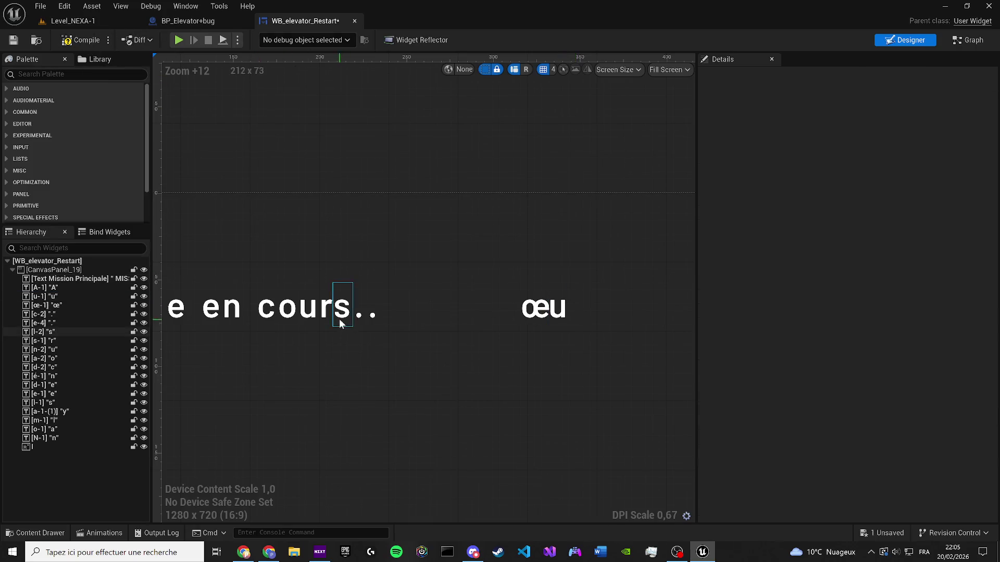
Check the WB_elevator_Error widget's graph, then return to WB_elevator_Restart
{"action": "key", "text": "ctrl+space"}
{"action": "key", "text": "Left"}
{"action": "key", "text": "Return"}
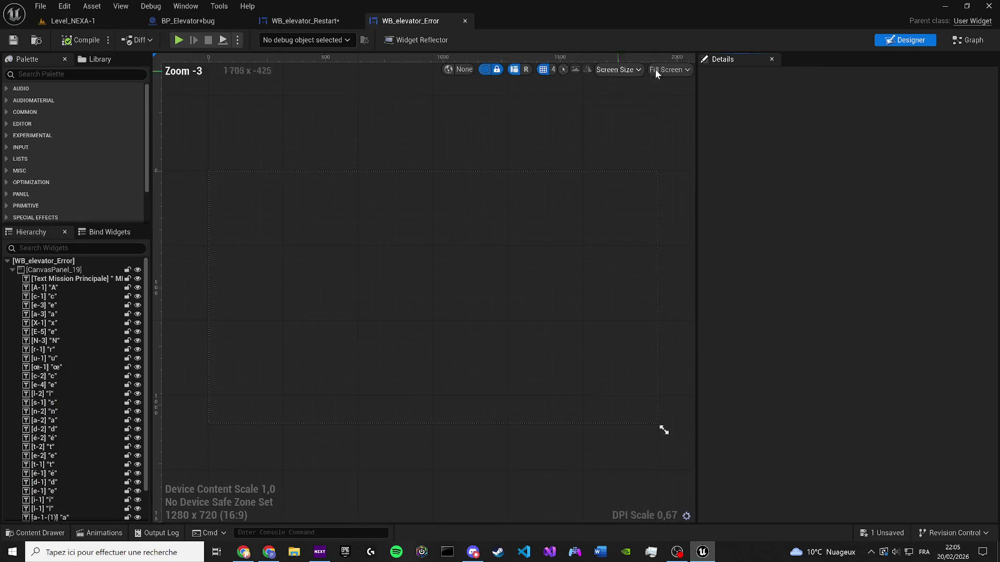
{"action": "left_click", "coordinate": [961, 40]}
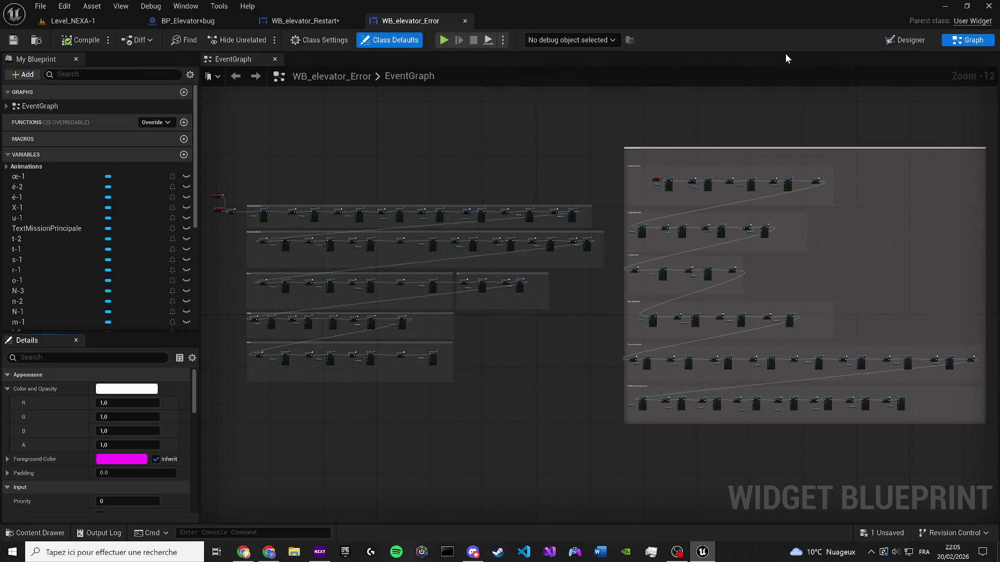
{"action": "left_click", "coordinate": [465, 20]}
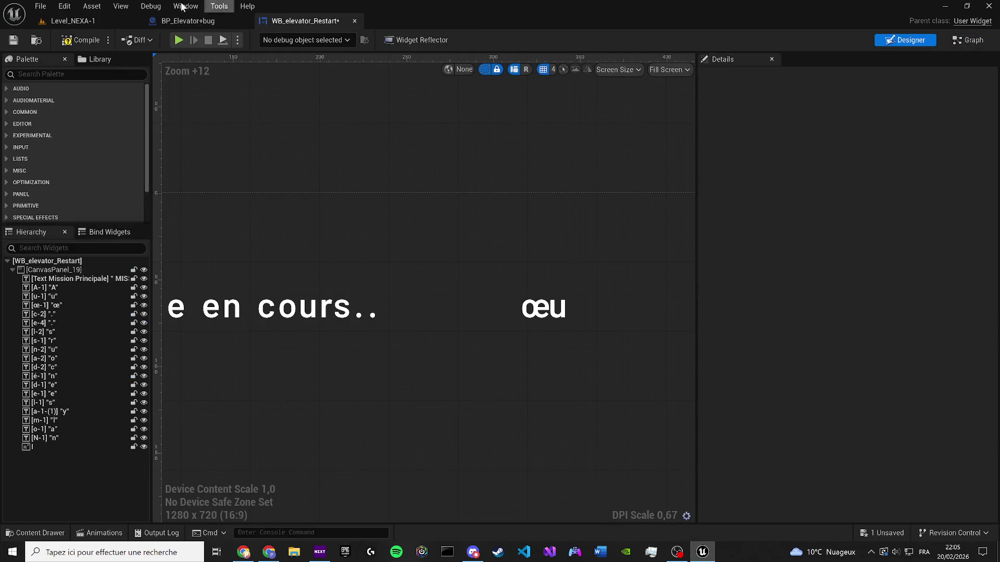
{"action": "left_click", "coordinate": [189, 21]}
{"action": "left_click", "coordinate": [305, 21]}
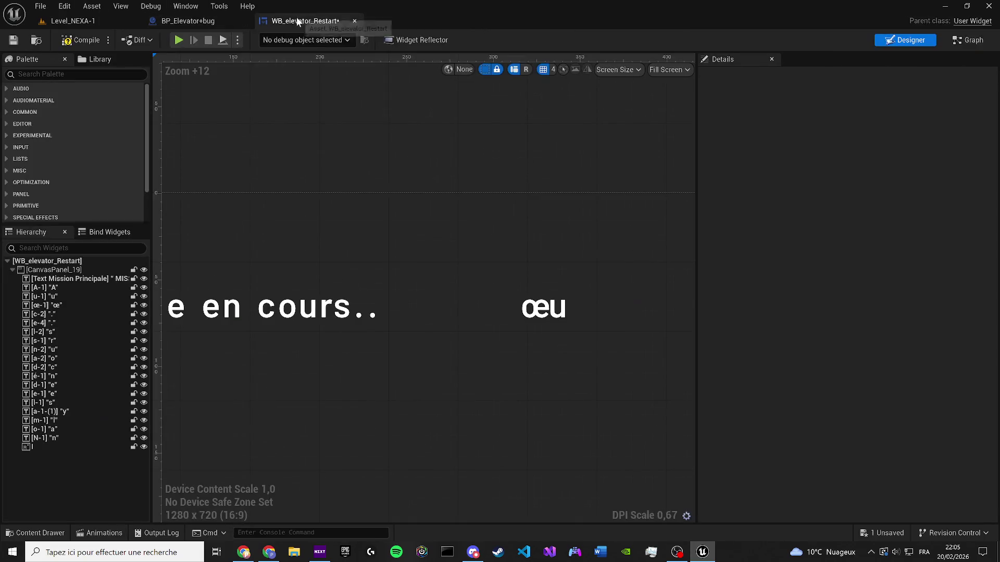
Move the œ block left beside 'cours..' and change its text to a period
{"action": "left_click", "coordinate": [526, 308]}
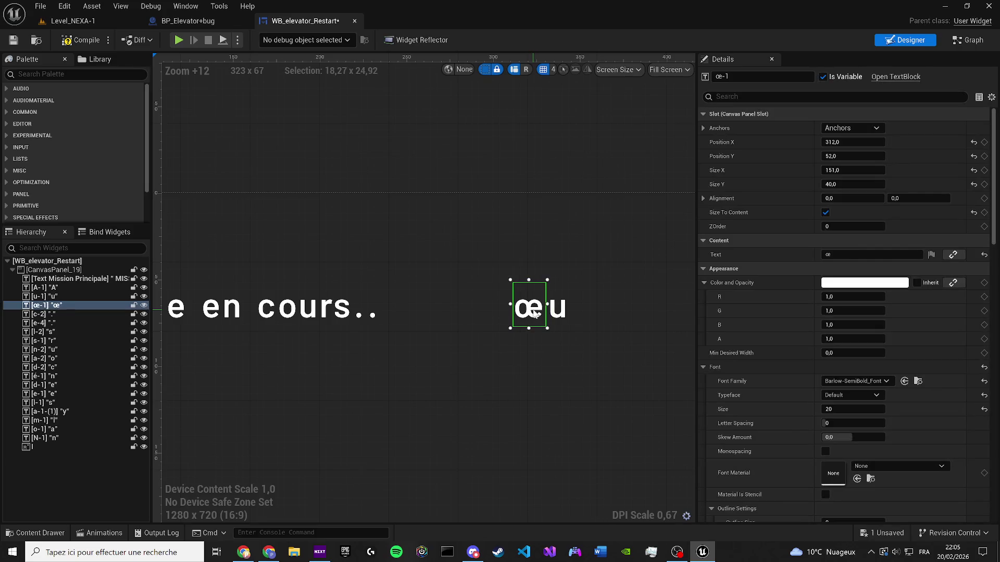
{"action": "key", "text": "Left"}
{"action": "key", "text": "Left"}
{"action": "key", "text": "Left"}
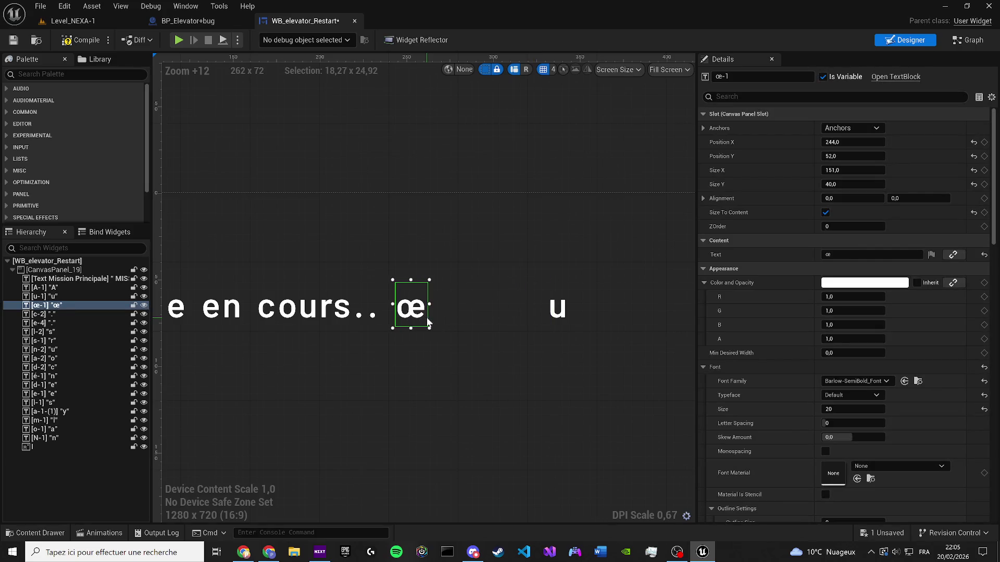
{"action": "left_click", "coordinate": [833, 255]}
{"action": "type", "text": "."}
{"action": "key", "text": "Return"}
{"action": "left_click", "coordinate": [546, 372]}
Delete the leftover u letter block
{"action": "scroll", "coordinate": [380, 311], "scroll_direction": "up", "scroll_amount": 3}
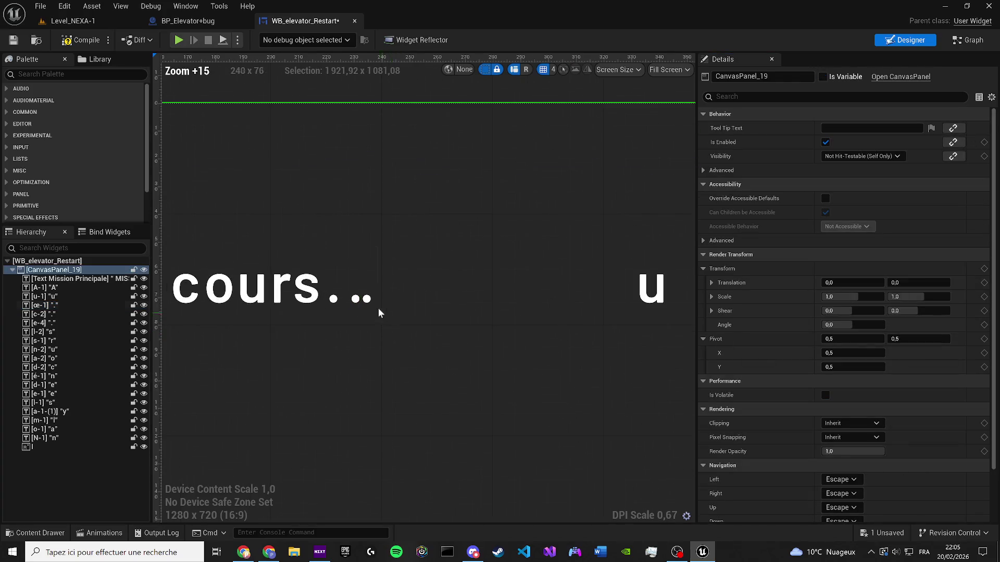
{"action": "left_click", "coordinate": [386, 299]}
{"action": "left_click", "coordinate": [671, 281]}
{"action": "left_click", "coordinate": [658, 285]}
{"action": "key", "text": "Delete"}
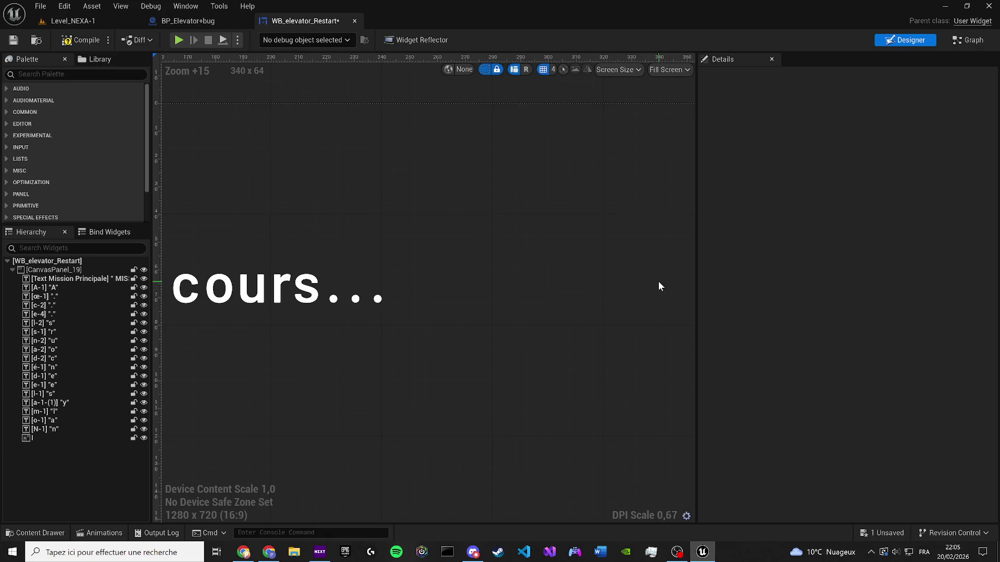
{"action": "scroll", "coordinate": [319, 233], "scroll_direction": "down", "scroll_amount": 5}
{"action": "scroll", "coordinate": [479, 299], "scroll_direction": "up", "scroll_amount": 1}
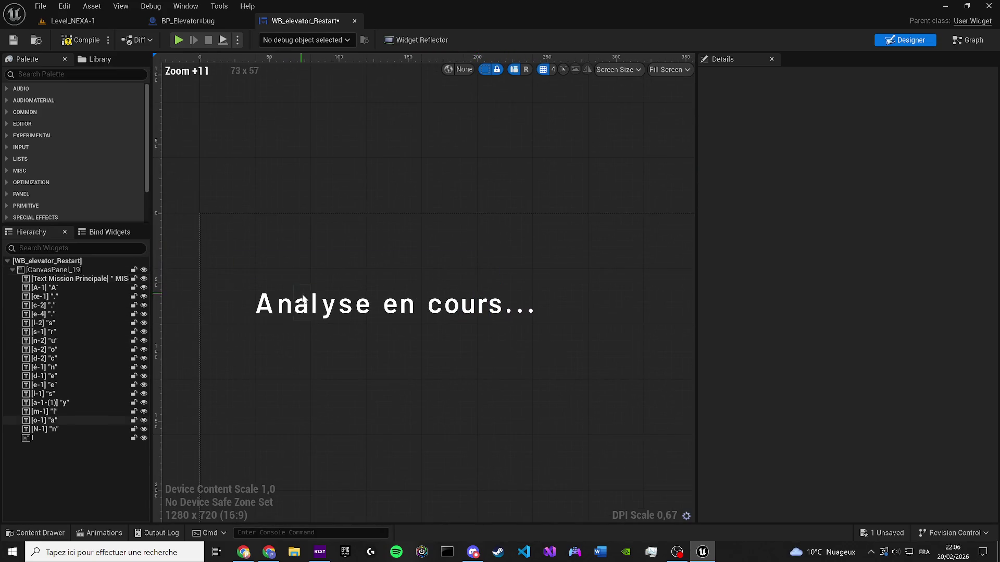
Save, then move the thin bar image beside the text and make it taller
{"action": "left_click", "coordinate": [13, 40]}
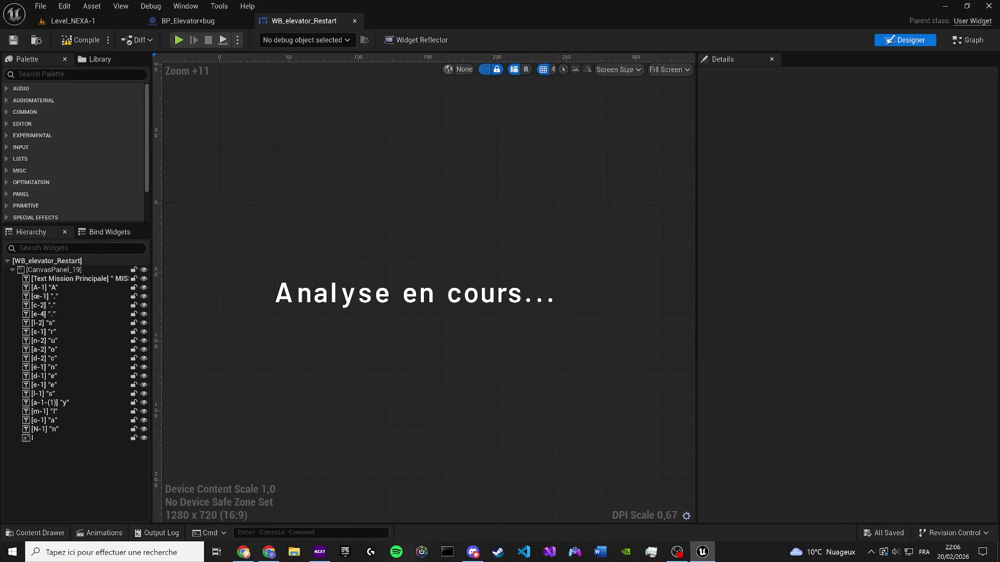
{"action": "left_click", "coordinate": [32, 438]}
{"action": "scroll", "coordinate": [205, 291], "scroll_direction": "up", "scroll_amount": 2}
{"action": "scroll", "coordinate": [205, 292], "scroll_direction": "up", "scroll_amount": 1}
{"action": "mouse_move", "coordinate": [268, 215]}
{"action": "left_mouse_down"}
{"action": "mouse_move", "coordinate": [274, 245]}
{"action": "mouse_move", "coordinate": [314, 276]}
{"action": "left_mouse_up"}
{"action": "scroll", "coordinate": [313, 276], "scroll_direction": "up", "scroll_amount": 1}
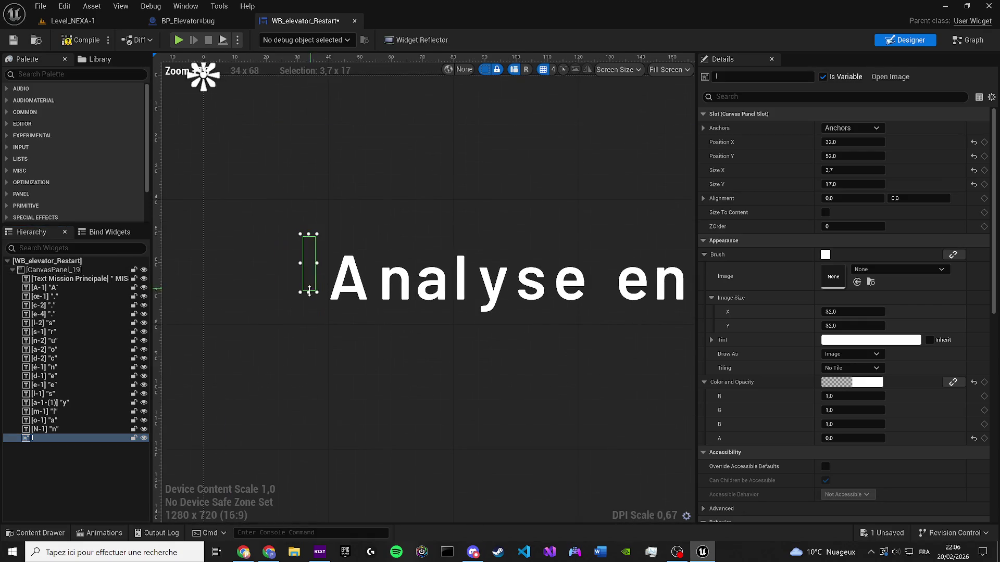
{"action": "left_click_drag", "start_coordinate": [859, 184], "coordinate": [879, 182]}
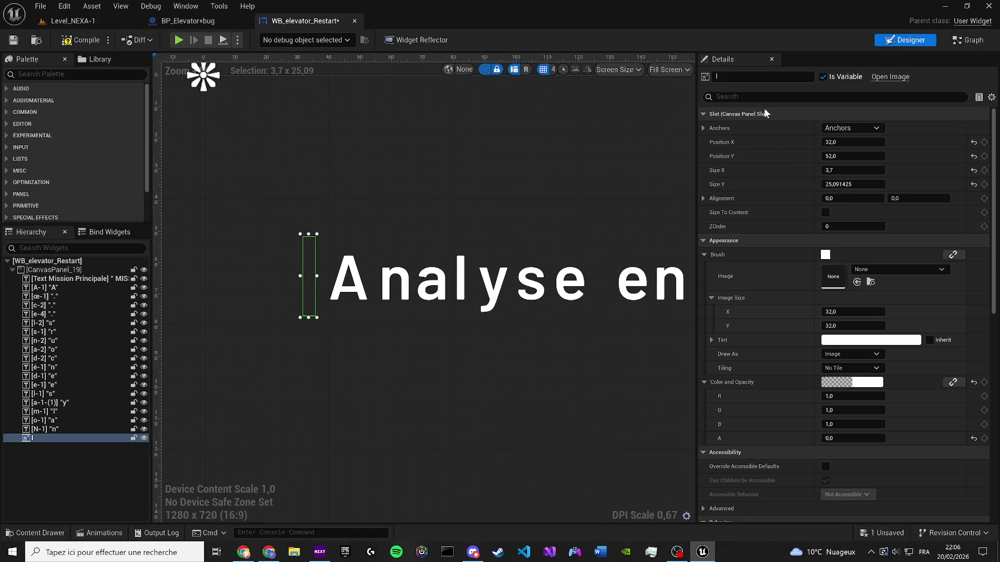
Set the bar's color and opacity alpha to 1 so it shows opaque white
{"action": "left_click", "coordinate": [742, 99]}
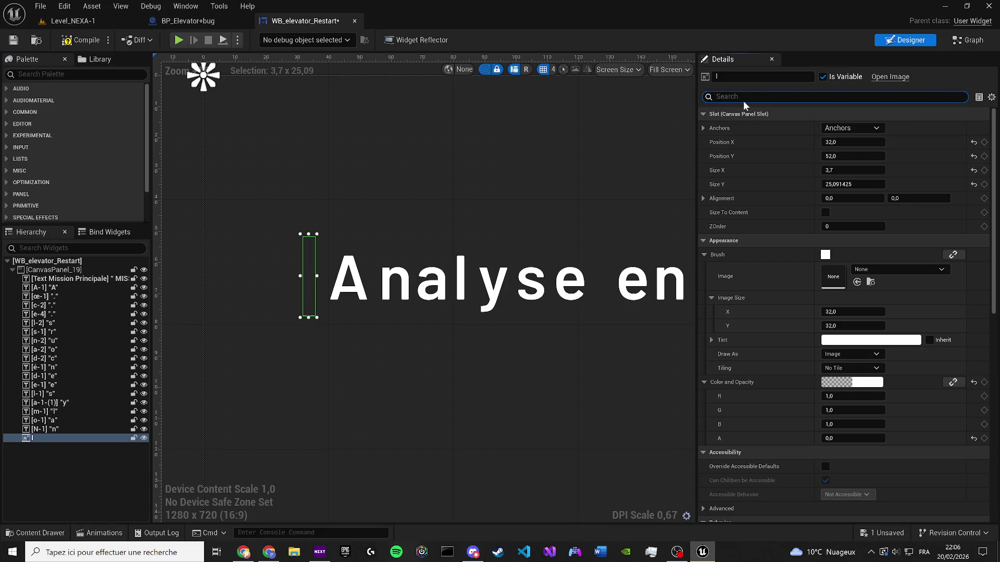
{"action": "left_click_drag", "start_coordinate": [843, 437], "coordinate": [870, 438]}
{"action": "left_click", "coordinate": [412, 235]}
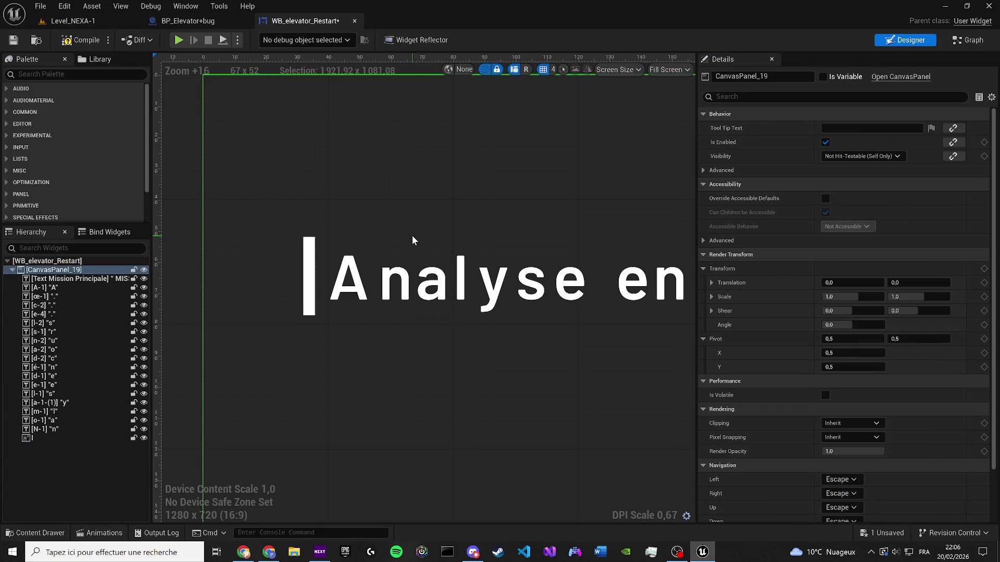
{"action": "scroll", "coordinate": [332, 250], "scroll_direction": "down", "scroll_amount": 4}
{"action": "scroll", "coordinate": [338, 249], "scroll_direction": "down", "scroll_amount": 3}
{"action": "scroll", "coordinate": [281, 281], "scroll_direction": "up", "scroll_amount": 7}
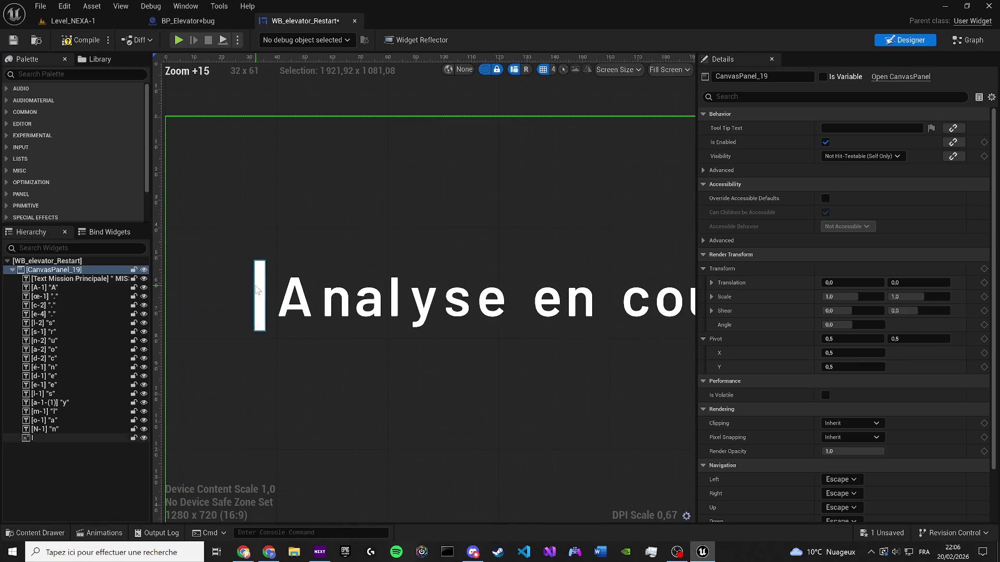
Narrow the white bar, place it just left of the 'A', and compile
{"action": "left_click", "coordinate": [261, 292]}
{"action": "left_click_drag", "start_coordinate": [266, 281], "coordinate": [282, 291]}
{"action": "left_click", "coordinate": [366, 248]}
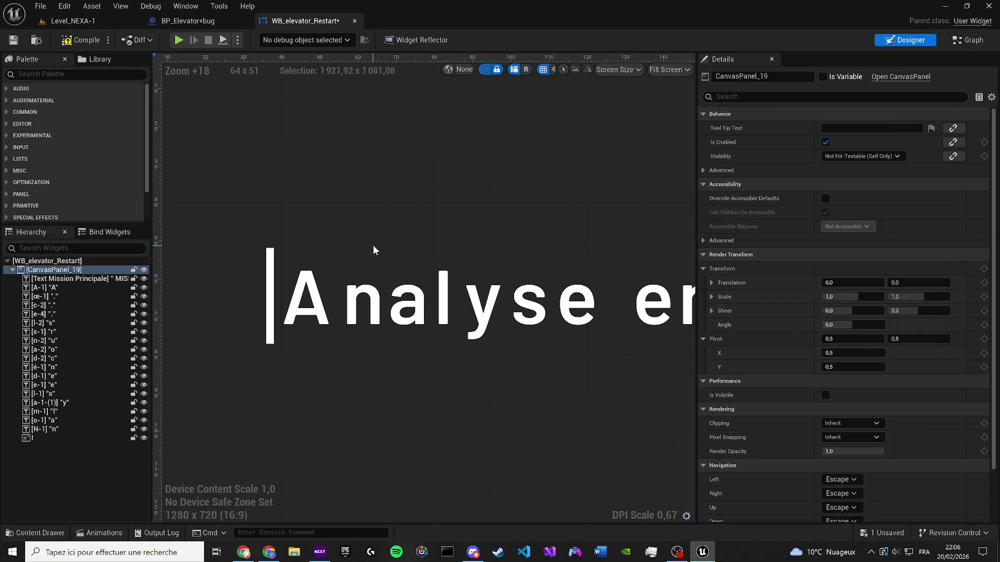
{"action": "scroll", "coordinate": [364, 250], "scroll_direction": "down", "scroll_amount": 6}
{"action": "scroll", "coordinate": [302, 286], "scroll_direction": "up", "scroll_amount": 5}
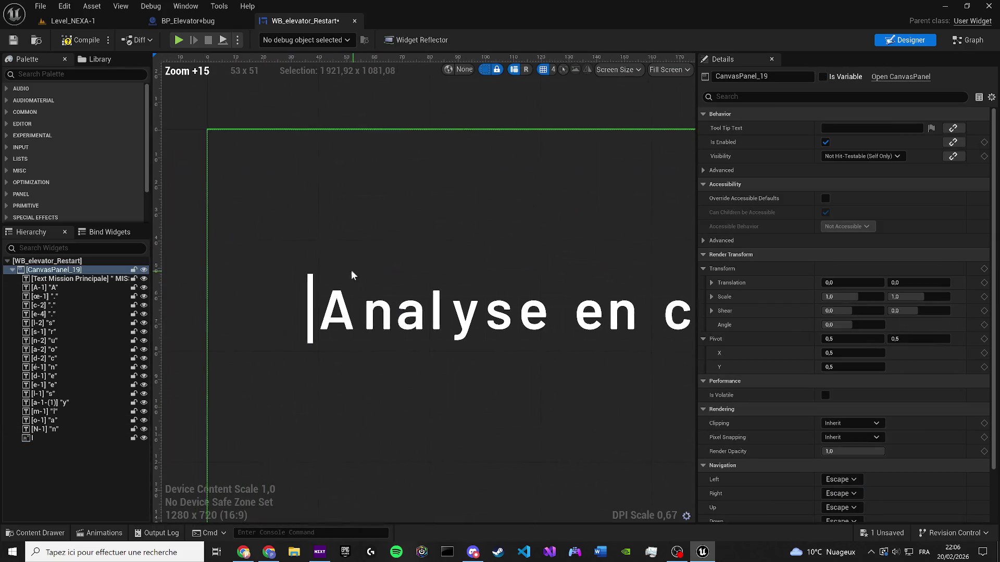
{"action": "left_click", "coordinate": [309, 297]}
{"action": "left_click_drag", "start_coordinate": [309, 297], "coordinate": [267, 297]}
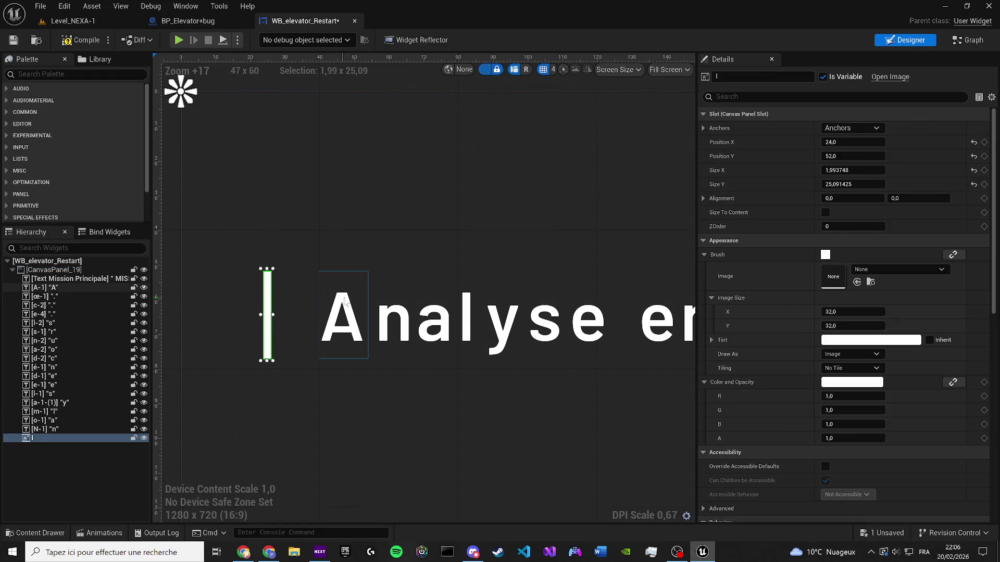
{"action": "left_click", "coordinate": [364, 270]}
{"action": "scroll", "coordinate": [365, 270], "scroll_direction": "down", "scroll_amount": 10}
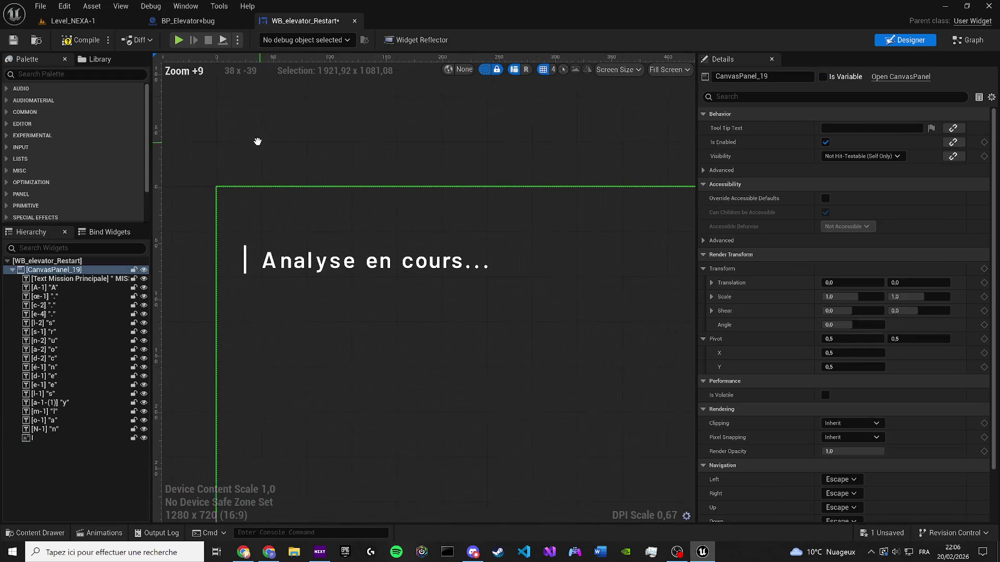
{"action": "left_click", "coordinate": [81, 40]}
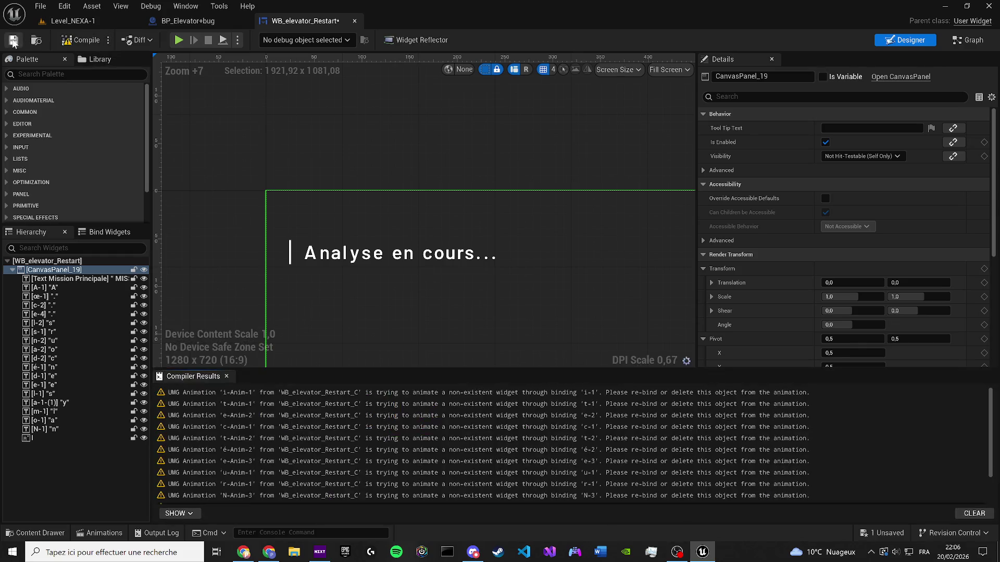
Dismiss the compiler results and switch over to the web browser windows
{"action": "left_click", "coordinate": [226, 376]}
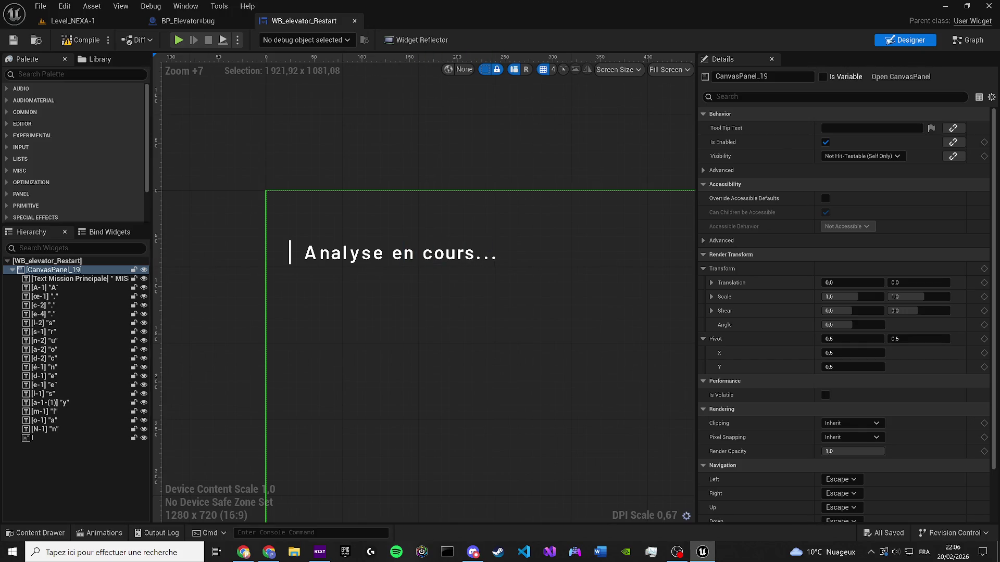
{"action": "left_click", "coordinate": [268, 552]}
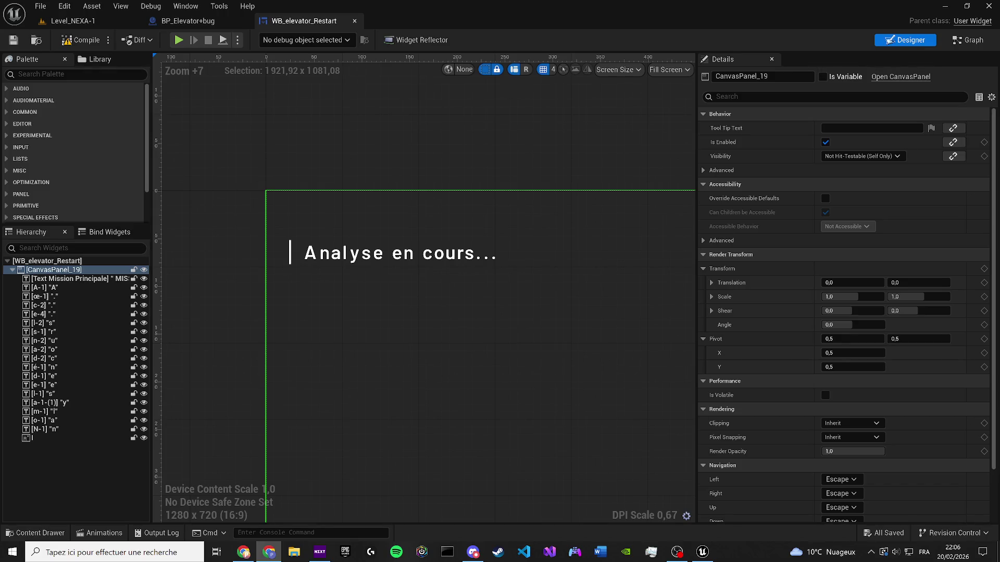
{"action": "left_click", "coordinate": [243, 551]}
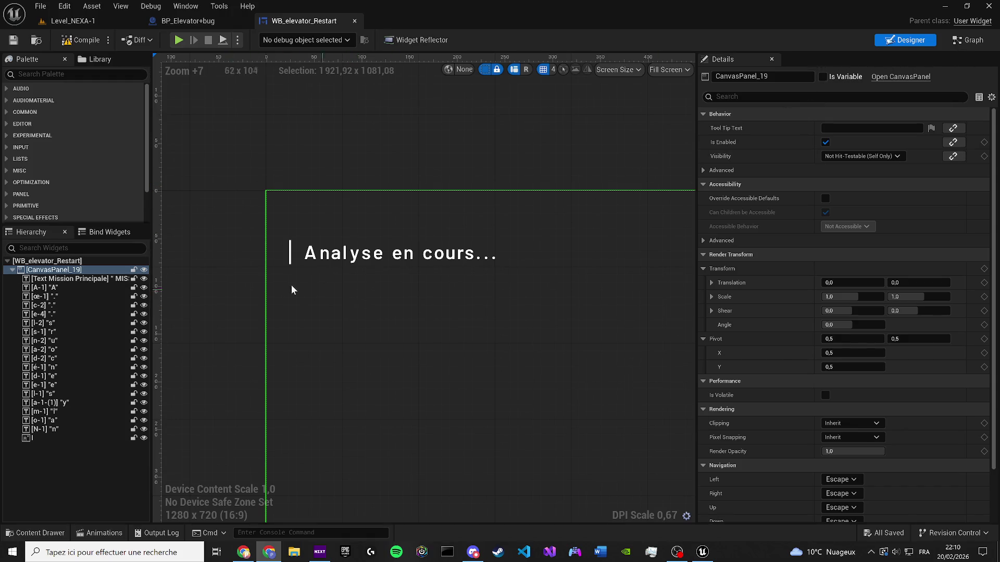
{"action": "left_click", "coordinate": [186, 6]}
{"action": "left_click", "coordinate": [220, 93]}
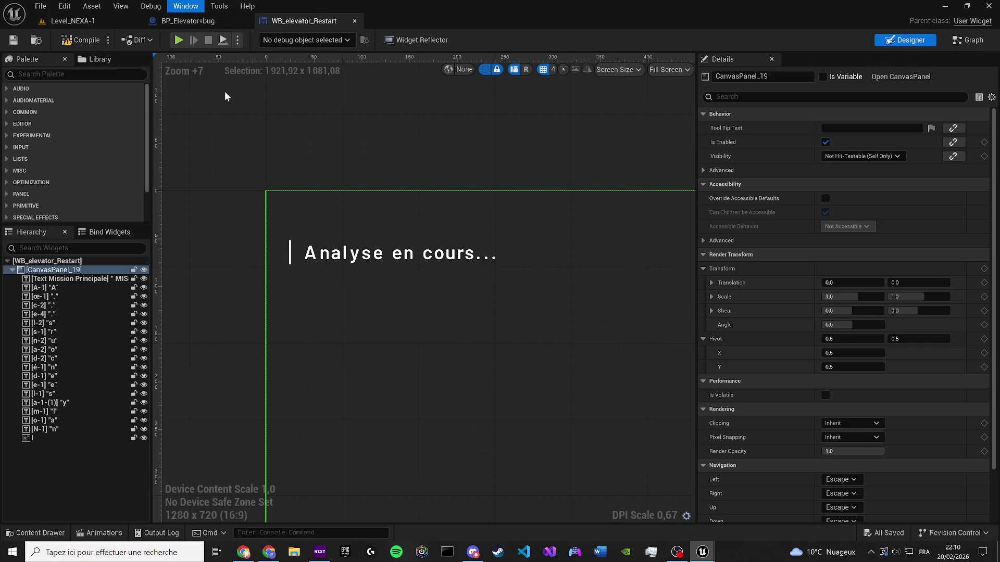
{"action": "left_click", "coordinate": [586, 179]}
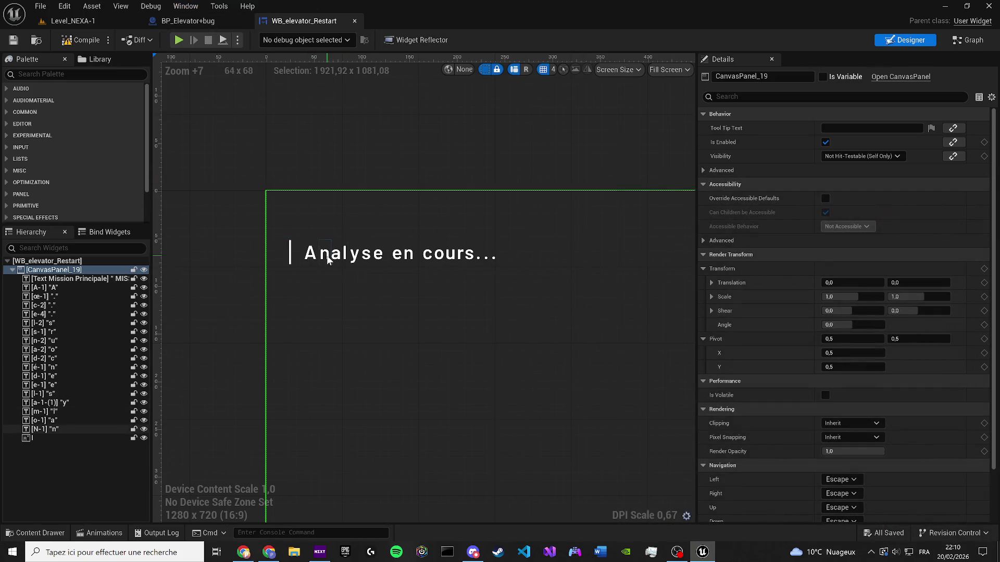
{"action": "left_click", "coordinate": [310, 254]}
{"action": "scroll", "coordinate": [310, 253], "scroll_direction": "up", "scroll_amount": 7}
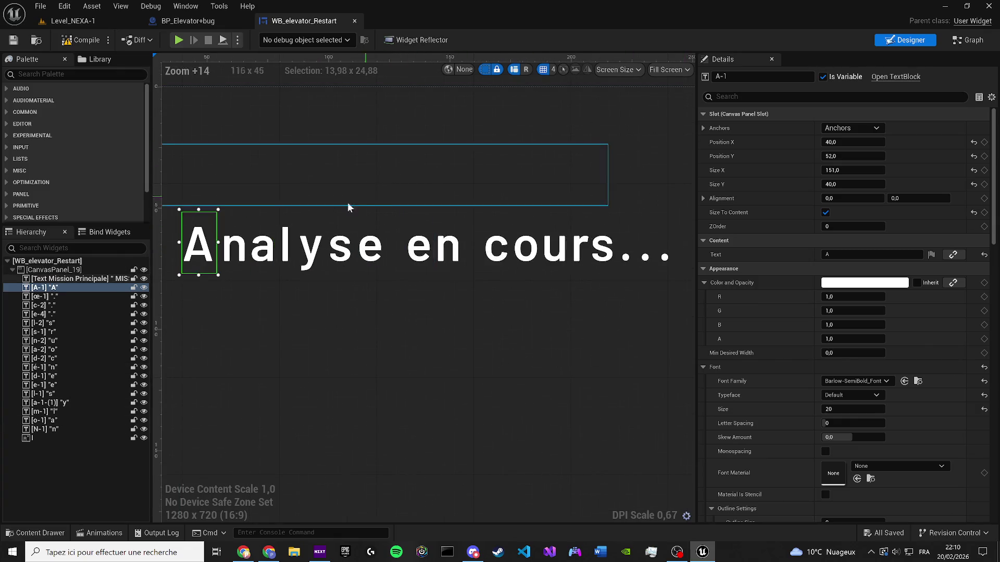
Rename the third letter block, a, to a-3
{"action": "left_click", "coordinate": [237, 245]}
{"action": "left_click", "coordinate": [263, 245]}
{"action": "left_click", "coordinate": [734, 78]}
{"action": "type", "text": "a-"}
{"action": "type", "text": "1"}
{"action": "key", "text": "BackSpace"}
{"action": "type", "text": "."}
{"action": "key", "text": "BackSpace"}
{"action": "type", "text": "3"}
{"action": "key", "text": "Return"}
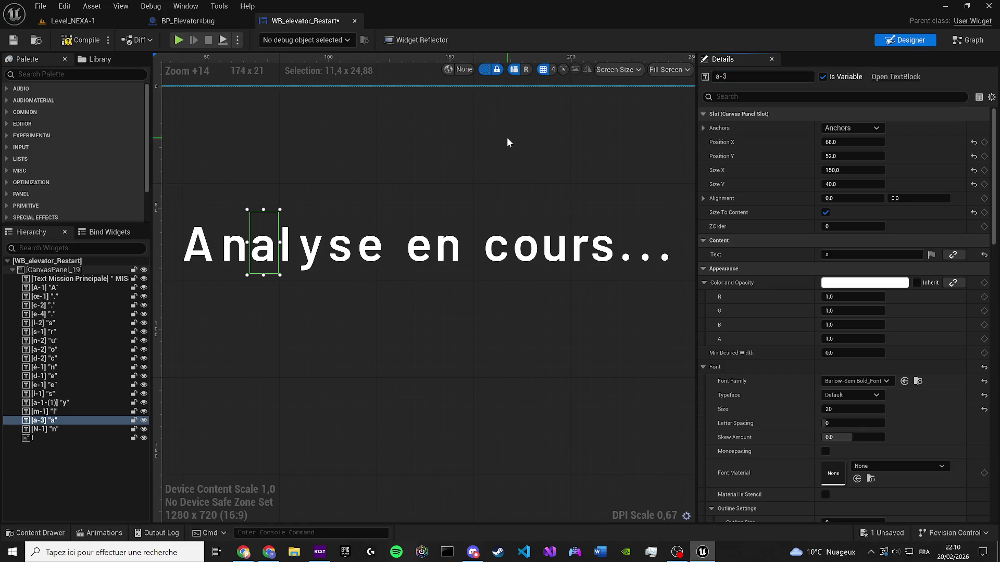
Name the next letter blocks l, y and s
{"action": "left_click", "coordinate": [286, 242]}
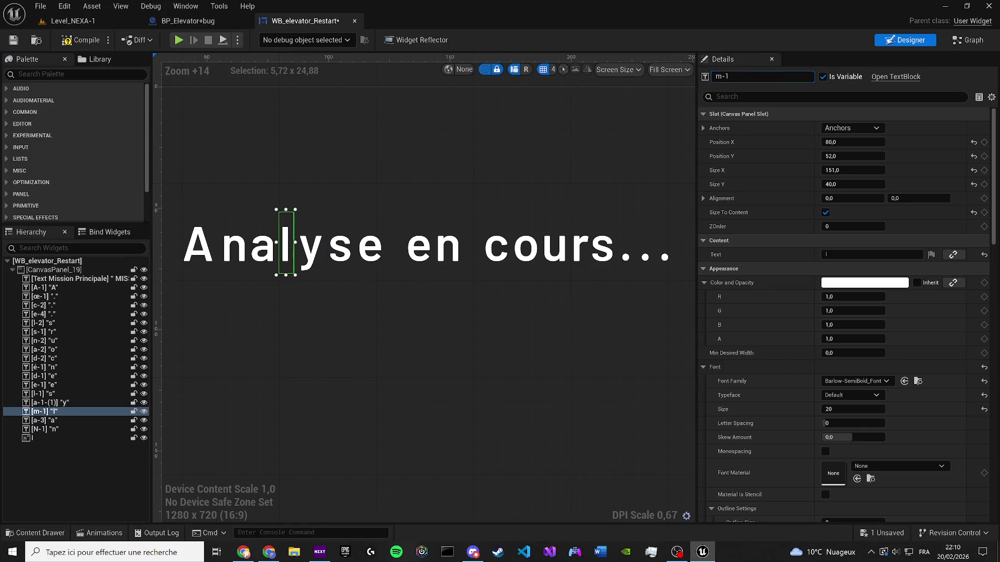
{"action": "type", "text": "l"}
{"action": "key", "text": "Return"}
{"action": "key", "text": "Up"}
{"action": "type", "text": "y"}
{"action": "key", "text": "Return"}
{"action": "key", "text": "Up"}
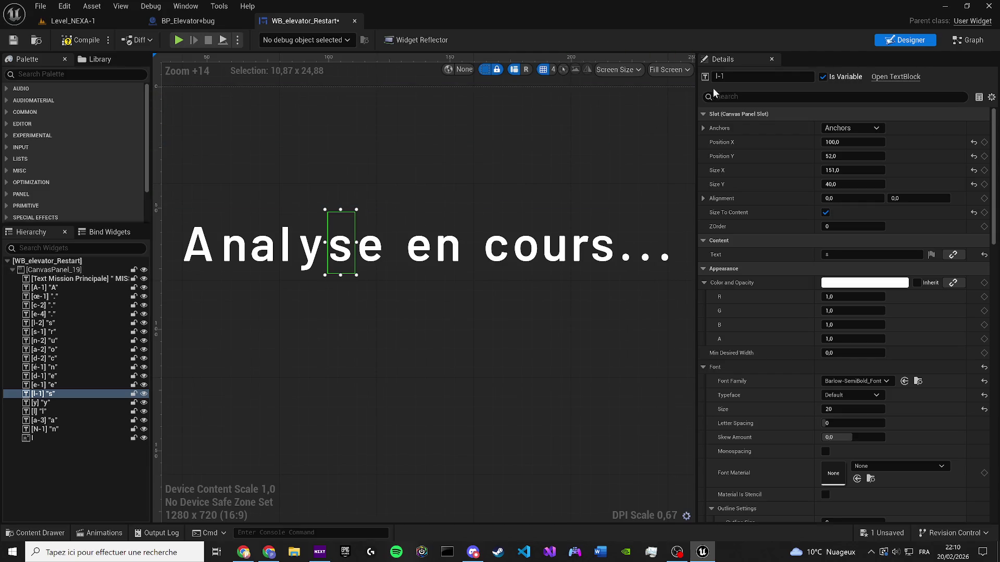
{"action": "type", "text": "s"}
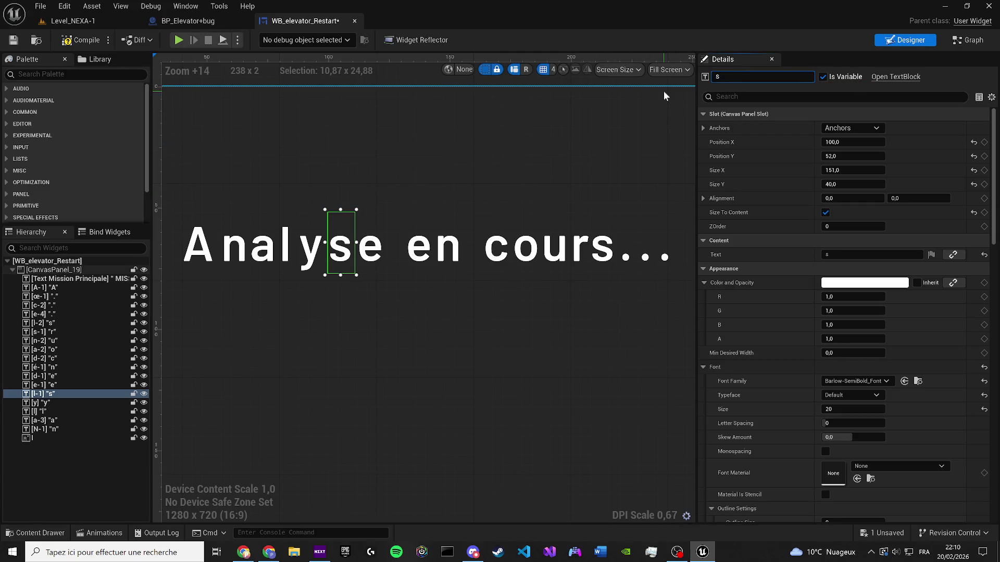
{"action": "key", "text": "Return"}
Rename the s letter block to s-2 to avoid a name clash
{"action": "key", "text": "Up"}
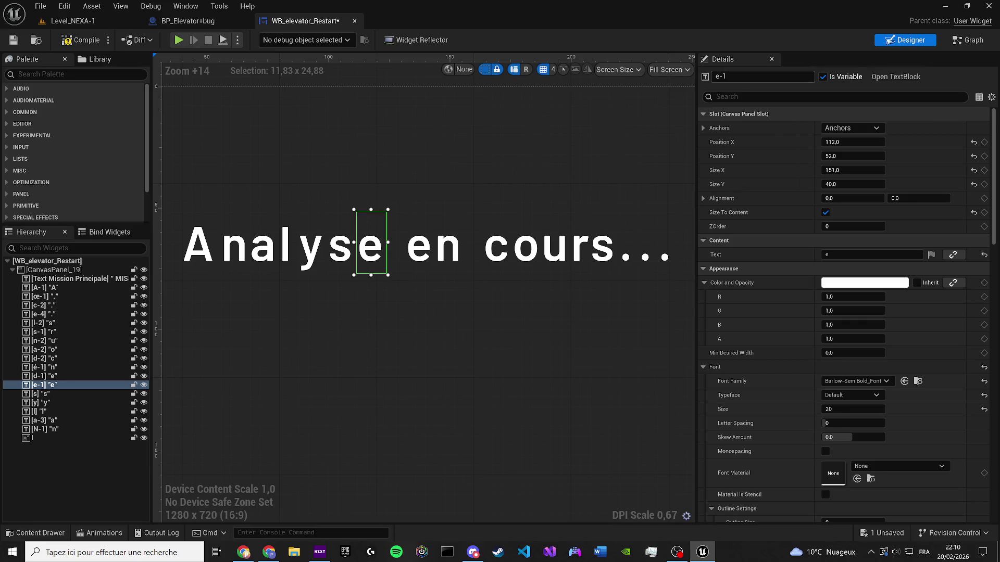
{"action": "key", "text": "Down"}
{"action": "left_click", "coordinate": [762, 76]}
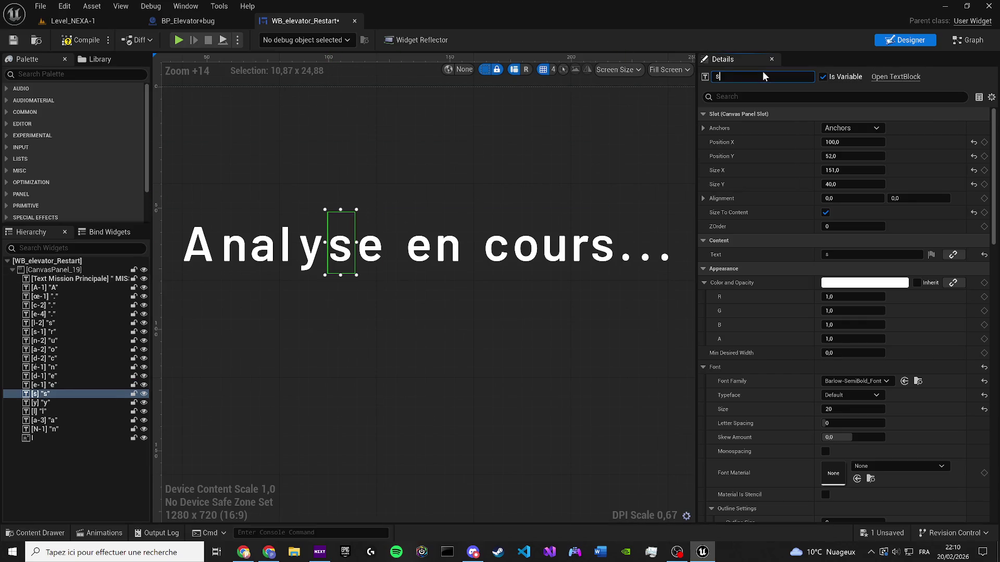
{"action": "type", "text": "-1"}
{"action": "key", "text": "BackSpace"}
{"action": "key", "text": "Return"}
Rename the e and n blocks of 'en' to e-2 and n-3
{"action": "left_click", "coordinate": [371, 245]}
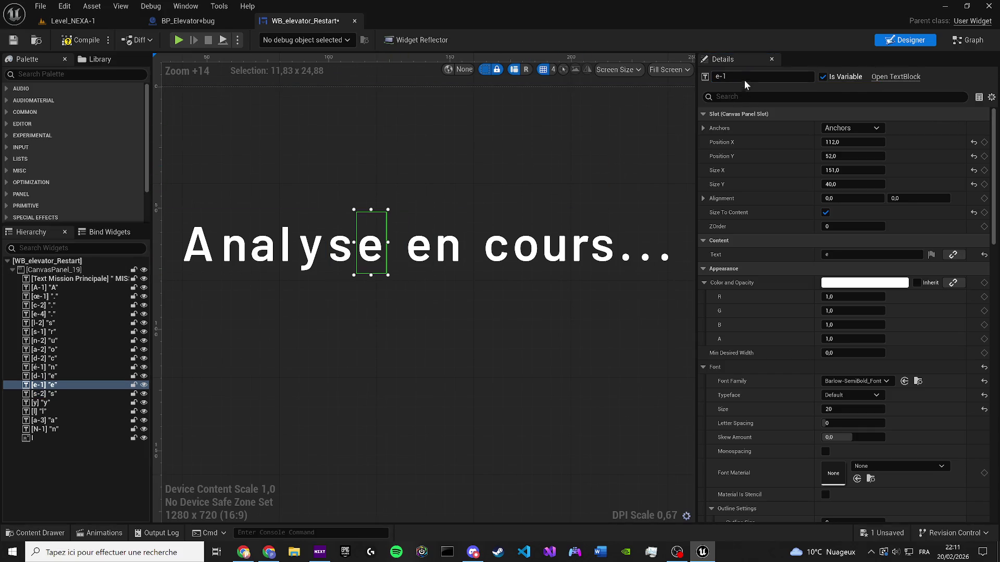
{"action": "left_click", "coordinate": [404, 248]}
{"action": "key", "text": "F2"}
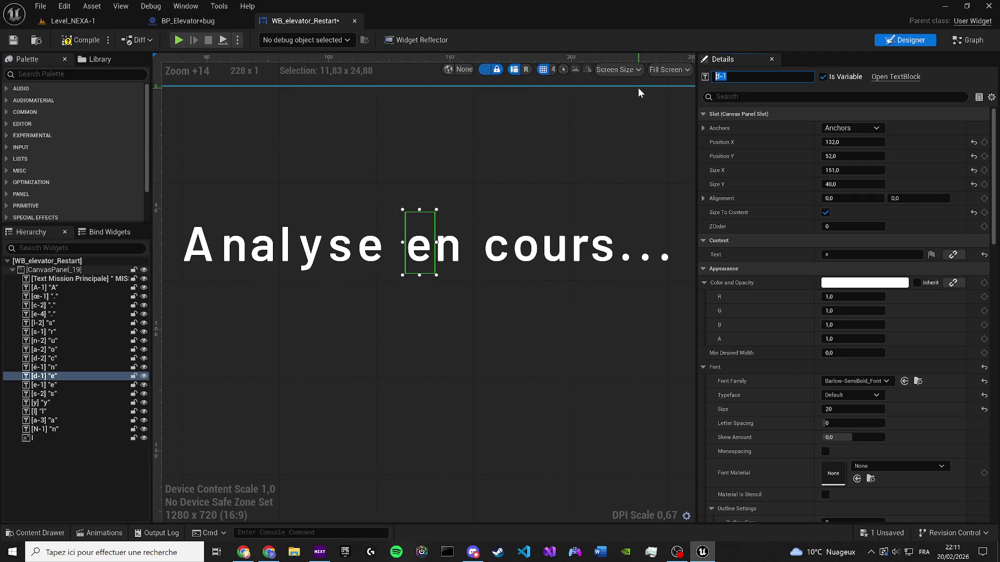
{"action": "type", "text": "e-2"}
{"action": "key", "text": "Return"}
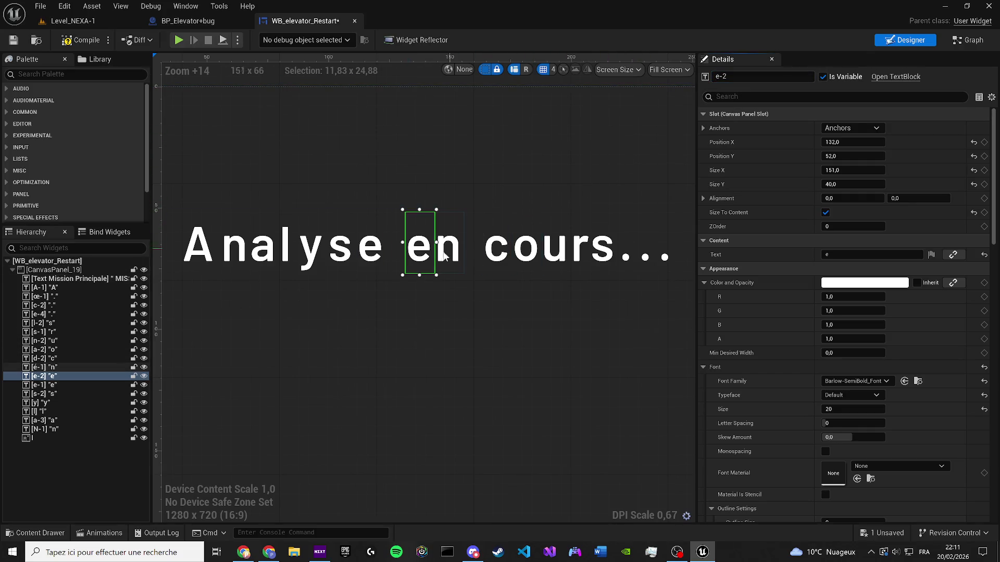
{"action": "key", "text": "Up"}
{"action": "key", "text": "F2"}
{"action": "type", "text": "n"}
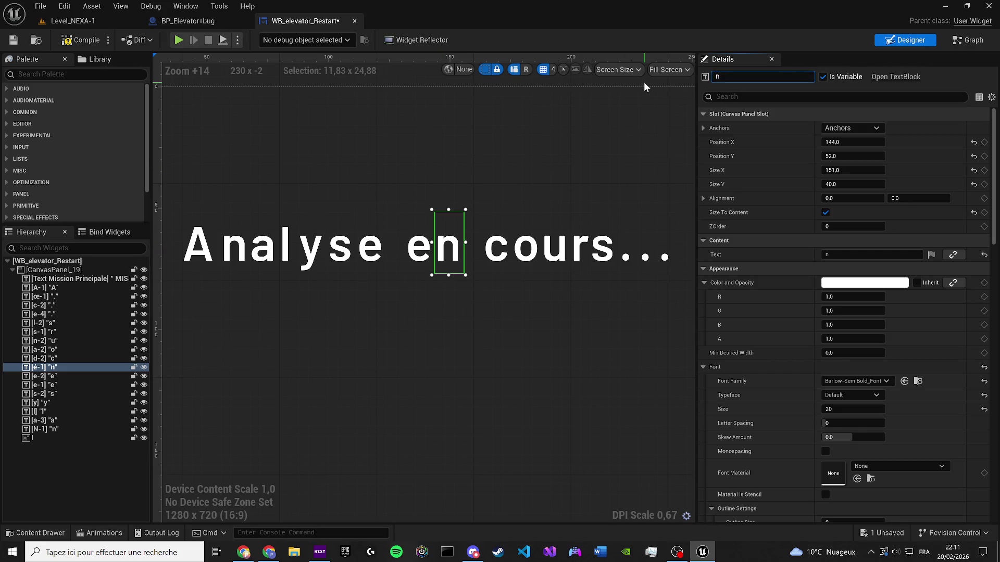
{"action": "type", "text": "-2"}
{"action": "key", "text": "BackSpace"}
{"action": "type", "text": "3"}
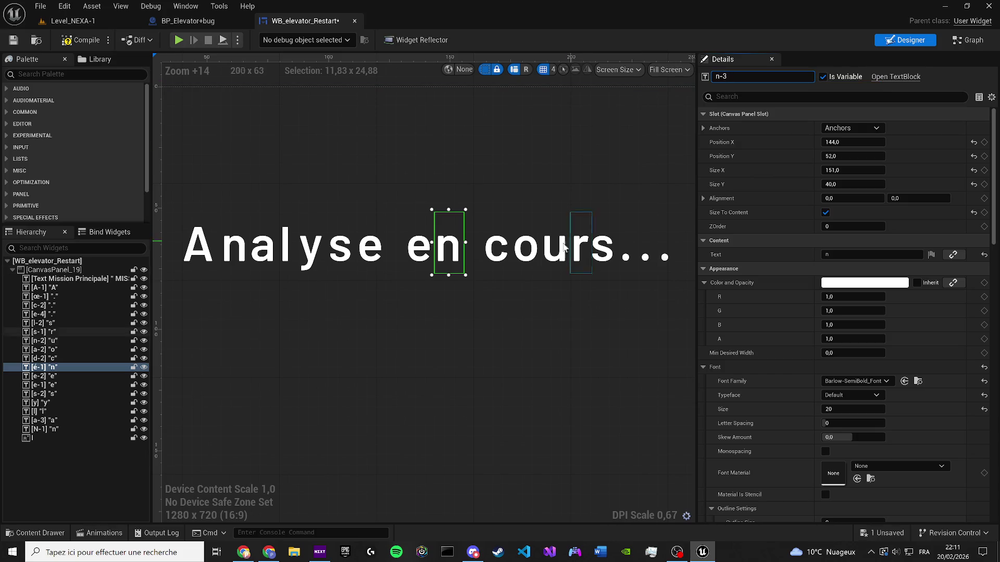
Rename the c and o blocks of 'cours' to c-1 and o-2
{"action": "left_click", "coordinate": [497, 244]}
{"action": "key", "text": "BackSpace"}
{"action": "key", "text": "BackSpace"}
{"action": "key", "text": "BackSpace"}
{"action": "type", "text": "c-1"}
{"action": "key", "text": "Return"}
{"action": "key", "text": "Up"}
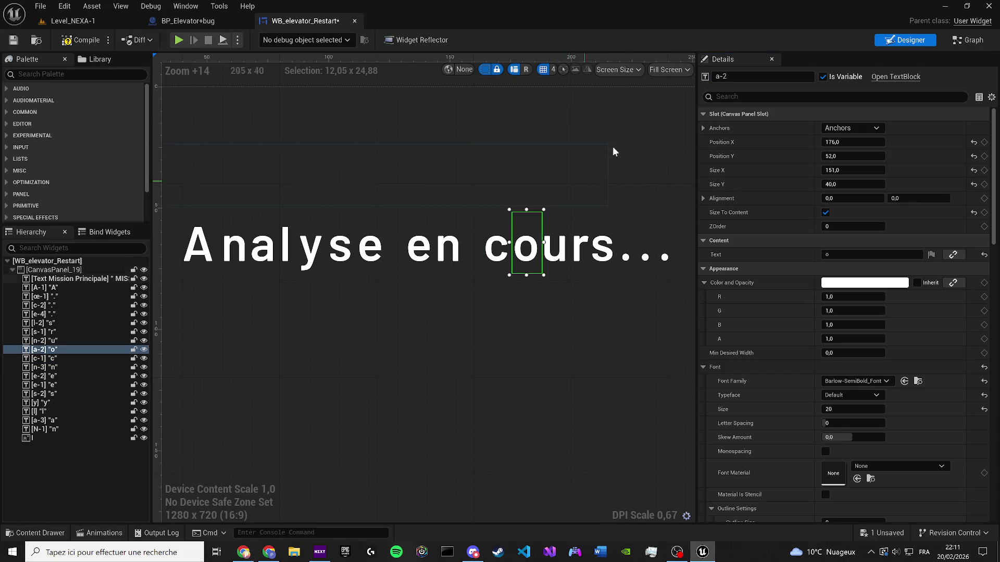
{"action": "type", "text": "o-2"}
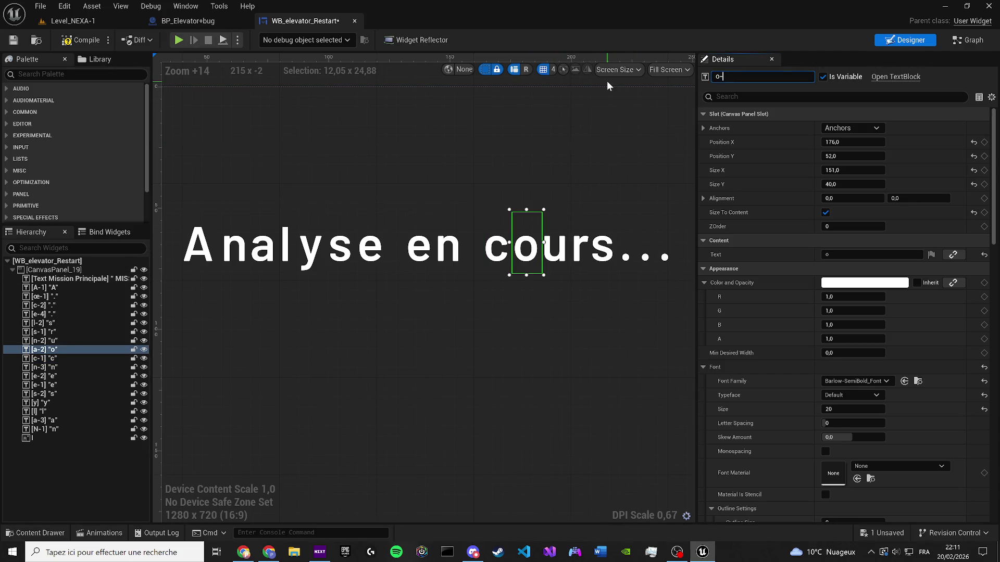
{"action": "key", "text": "Return"}
Rename the u, r and s blocks of 'cours' to u-1, r-1 and s-1
{"action": "key", "text": "Up"}
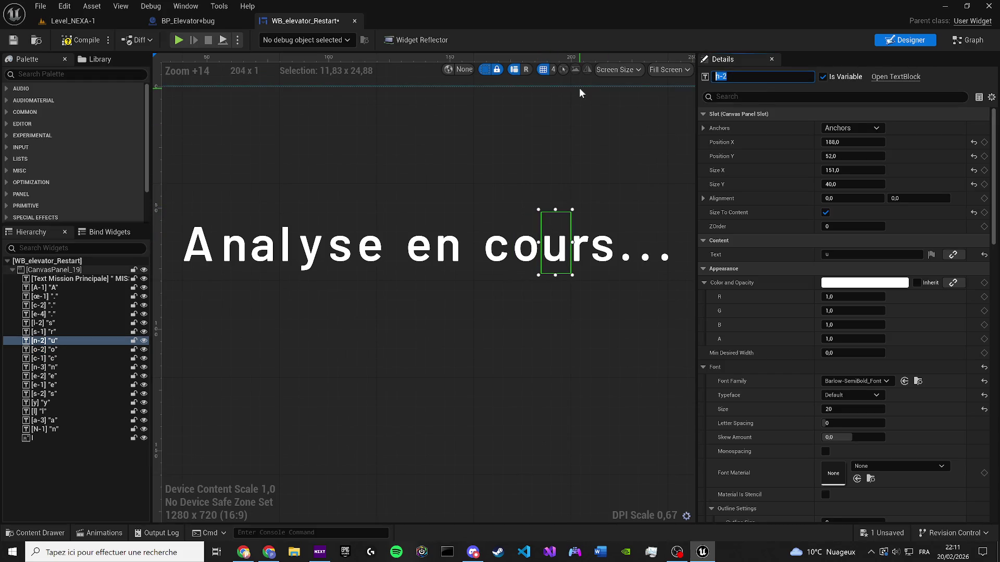
{"action": "key", "text": "BackSpace"}
{"action": "key", "text": "BackSpace"}
{"action": "key", "text": "BackSpace"}
{"action": "type", "text": "u-1"}
{"action": "key", "text": "Return"}
{"action": "key", "text": "Up"}
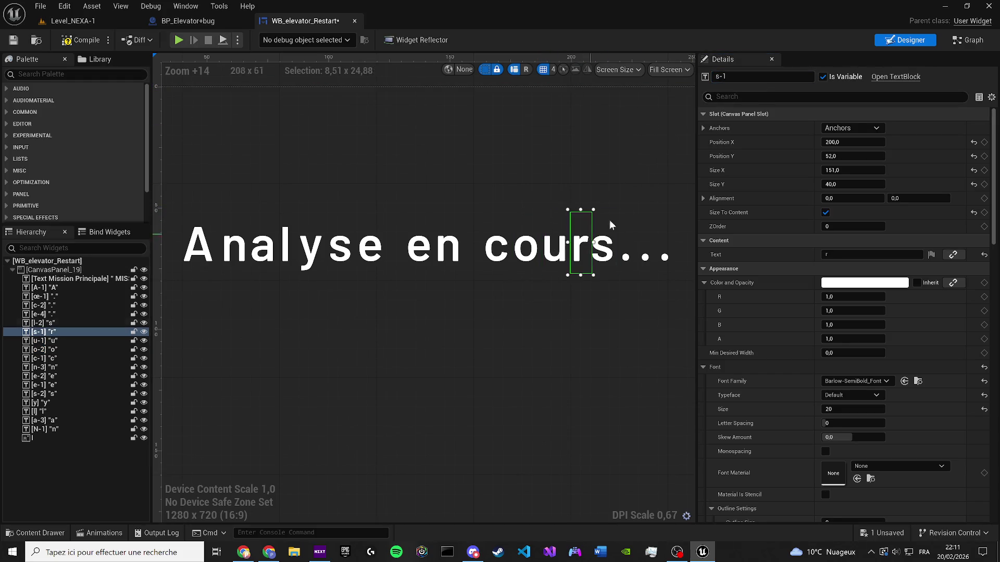
{"action": "type", "text": "r-1"}
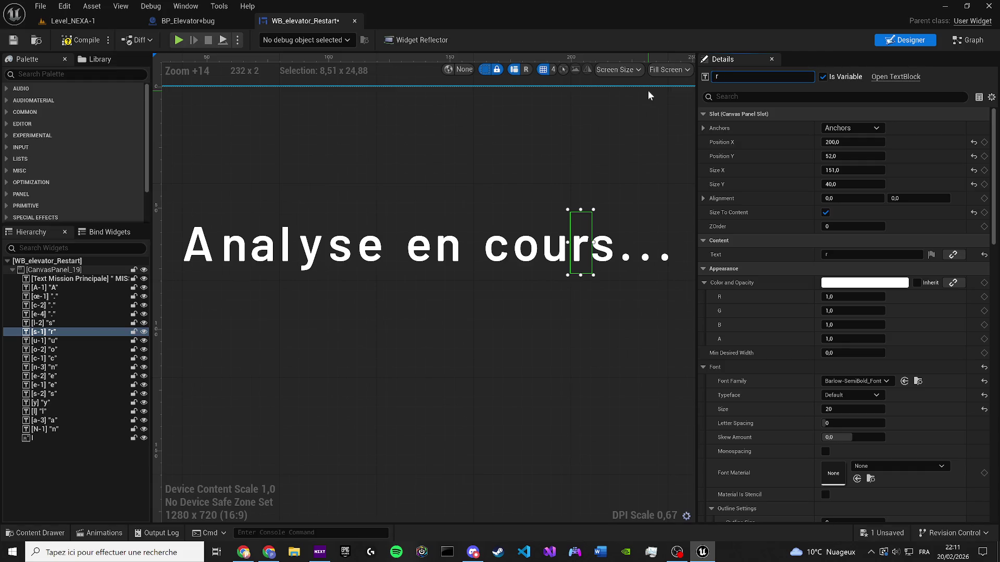
{"action": "key", "text": "Return"}
{"action": "left_click", "coordinate": [607, 266]}
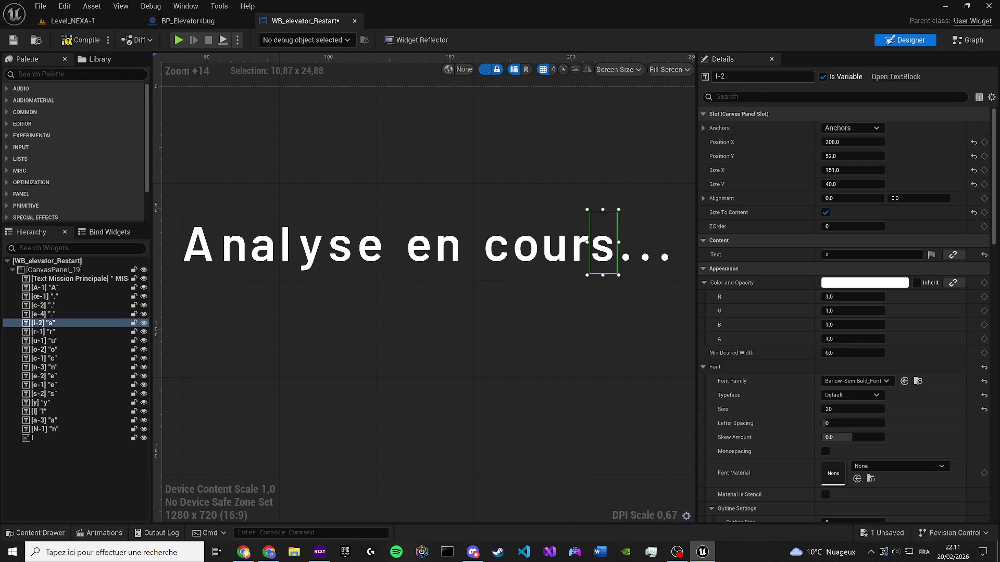
{"action": "type", "text": "s"}
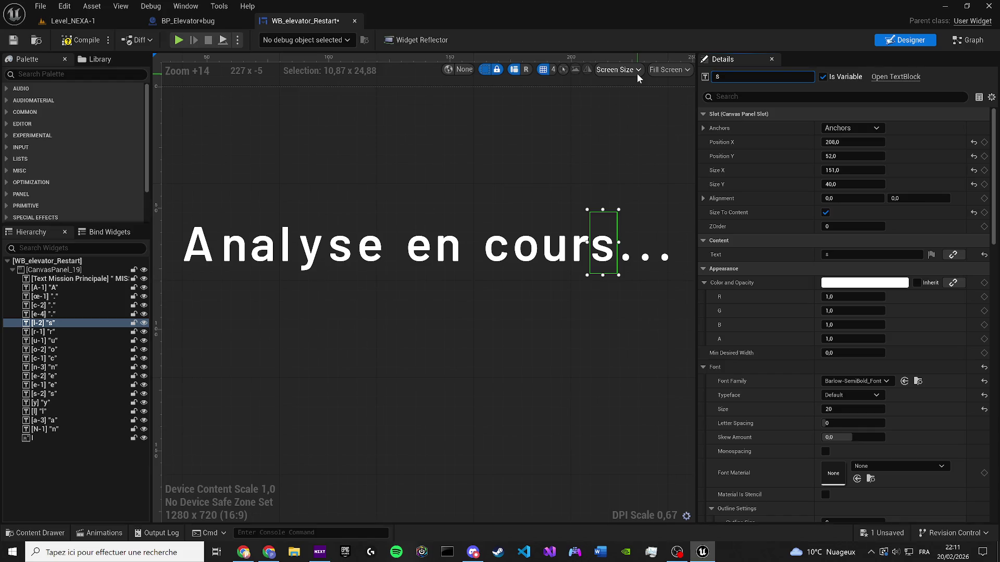
{"action": "type", "text": "-1"}
{"action": "key", "text": "Return"}
Rename the three dot blocks to .1, .2 and .3
{"action": "left_click", "coordinate": [630, 219]}
{"action": "key", "text": "F2"}
{"action": "type", "text": ".1"}
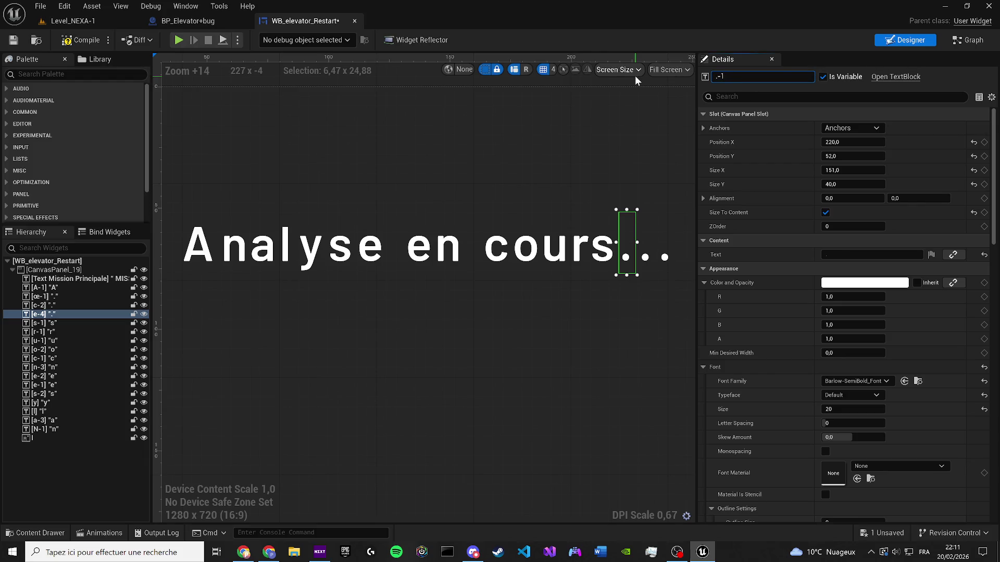
{"action": "key", "text": "Return"}
{"action": "left_click", "coordinate": [652, 246]}
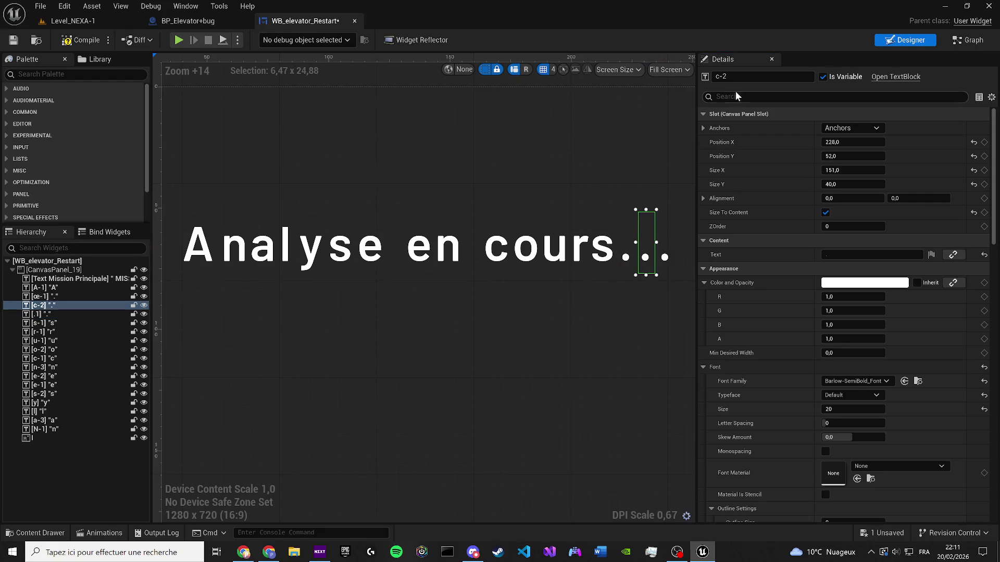
{"action": "key", "text": "F2"}
{"action": "type", "text": ".2"}
{"action": "key", "text": "Return"}
{"action": "left_click", "coordinate": [666, 250]}
{"action": "key", "text": "F2"}
{"action": "type", "text": ".3"}
{"action": "key", "text": "Return"}
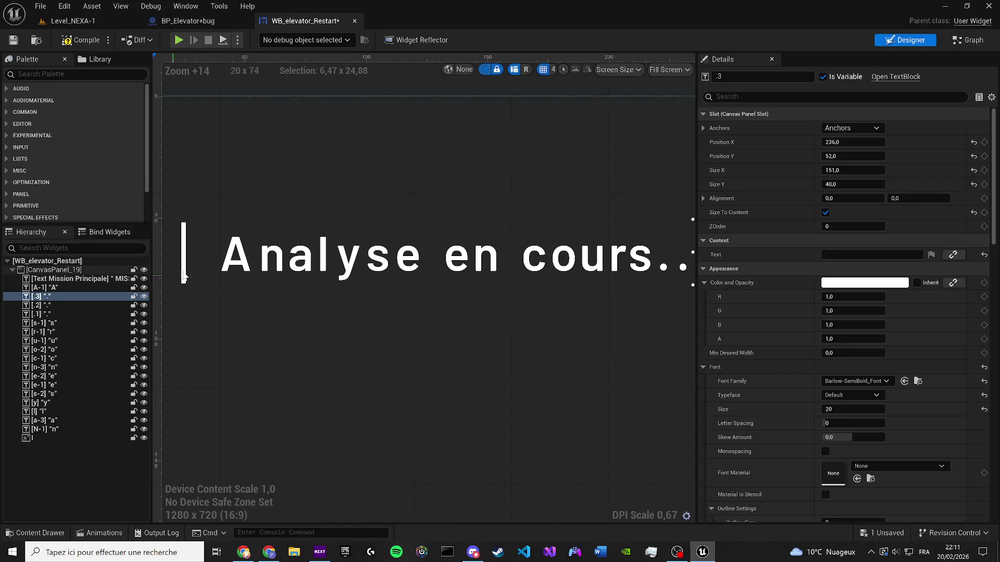
Rename the a and l blocks of 'Analyse' to a-2 and l-1
{"action": "left_click", "coordinate": [237, 255]}
{"action": "left_click", "coordinate": [274, 255]}
{"action": "left_click", "coordinate": [301, 256]}
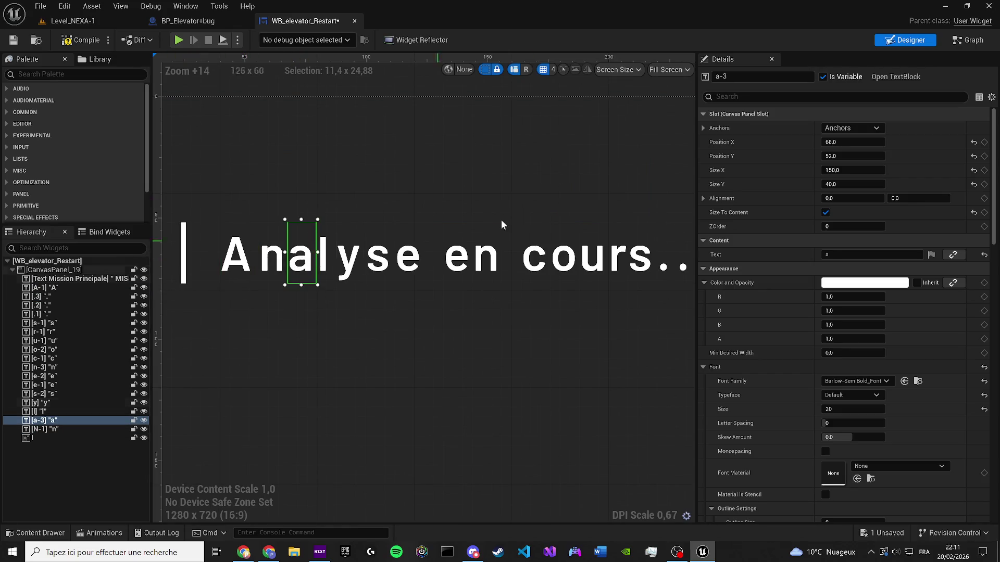
{"action": "left_click", "coordinate": [760, 77]}
{"action": "type", "text": "l"}
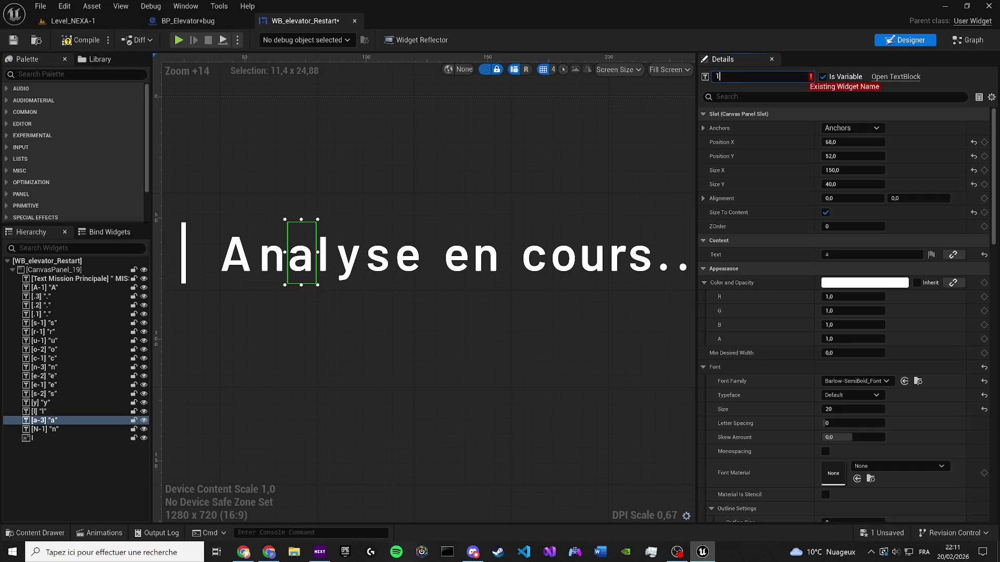
{"action": "key", "text": "BackSpace"}
{"action": "type", "text": "a-2"}
{"action": "left_click", "coordinate": [327, 252]}
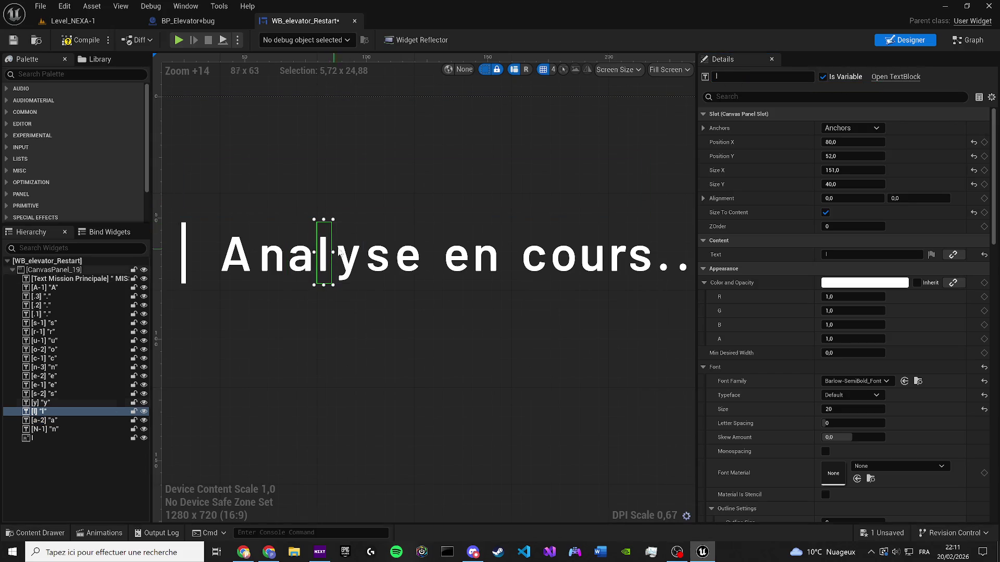
{"action": "left_click", "coordinate": [717, 76]}
{"action": "type", "text": "-1"}
{"action": "key", "text": "Return"}
Rename the y block to y-1 and the s block of 'Analyse' to s
{"action": "left_click", "coordinate": [338, 268]}
{"action": "left_click", "coordinate": [718, 77]}
{"action": "type", "text": "-1"}
{"action": "key", "text": "Return"}
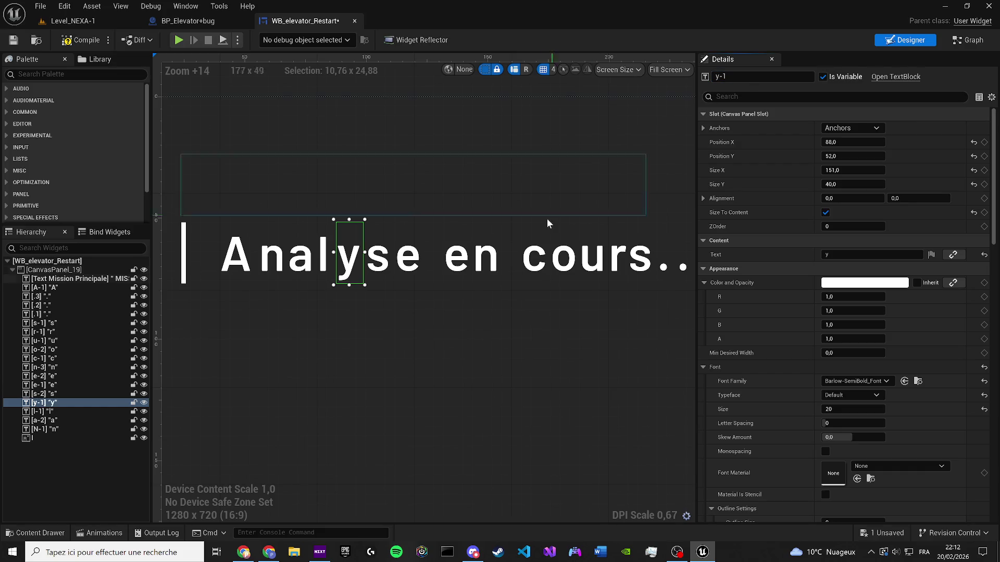
{"action": "left_click", "coordinate": [378, 255]}
{"action": "left_click", "coordinate": [717, 77]}
{"action": "key", "text": "BackSpace"}
{"action": "type", "text": "1"}
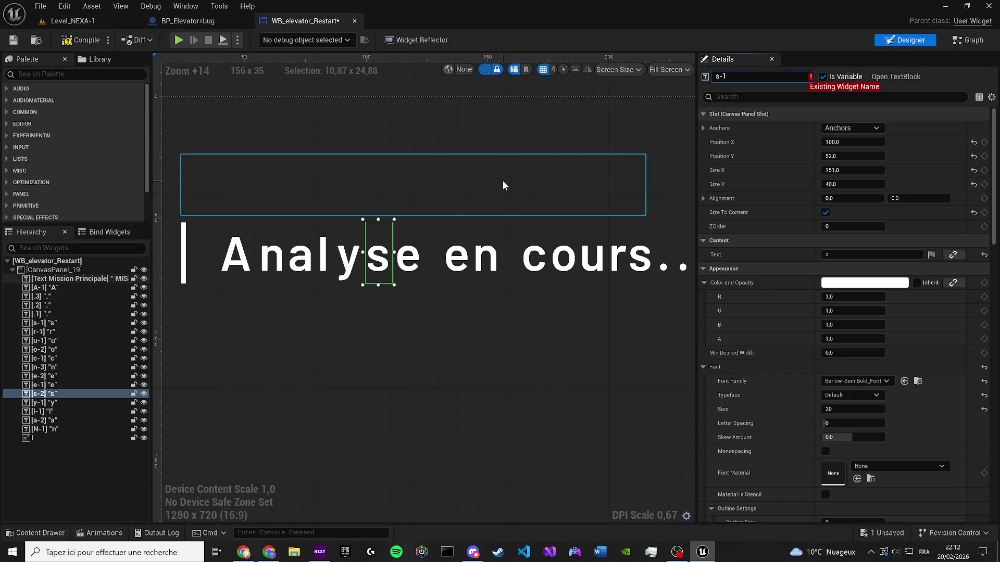
{"action": "key", "text": "BackSpace"}
{"action": "key", "text": "BackSpace"}
{"action": "key", "text": "Return"}
{"action": "scroll", "coordinate": [357, 323], "scroll_direction": "down", "scroll_amount": 2}
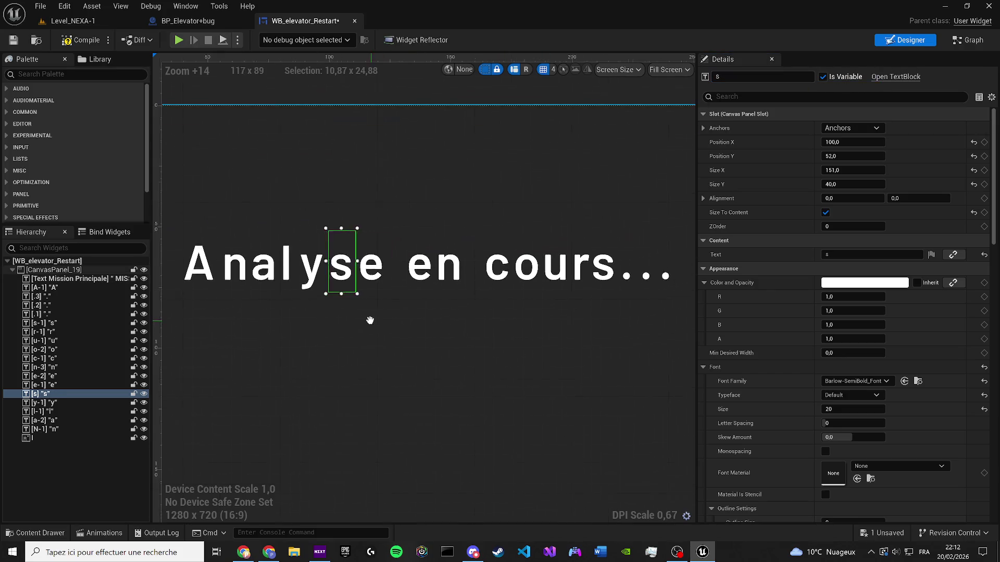
Rename the s of 'cours' to s-2 and the s of 'Analyse' to s-1
{"action": "left_click_drag", "start_coordinate": [356, 319], "coordinate": [353, 319]}
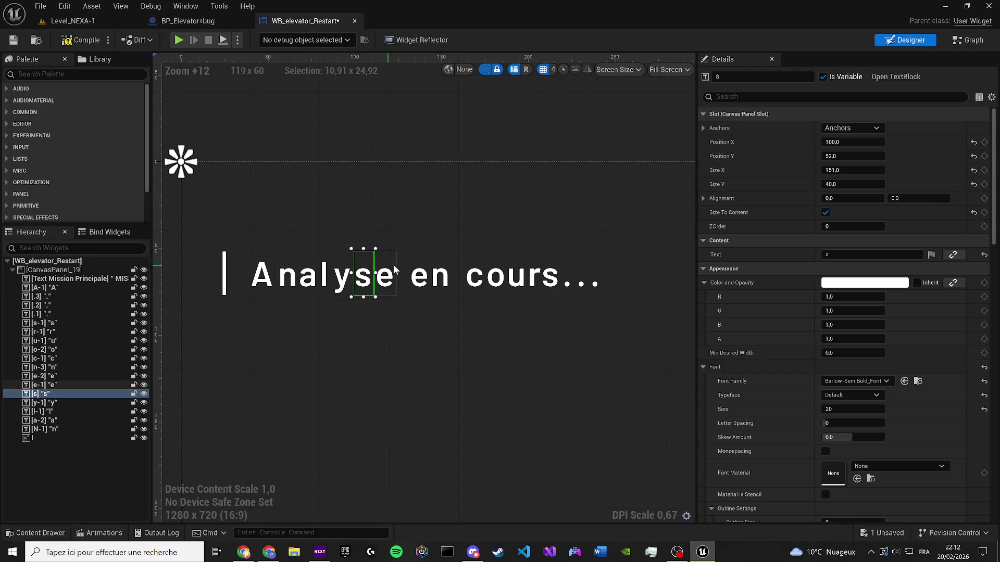
{"action": "left_click", "coordinate": [550, 272]}
{"action": "left_click", "coordinate": [760, 76]}
{"action": "key", "text": "BackSpace"}
{"action": "type", "text": "2"}
{"action": "key", "text": "Return"}
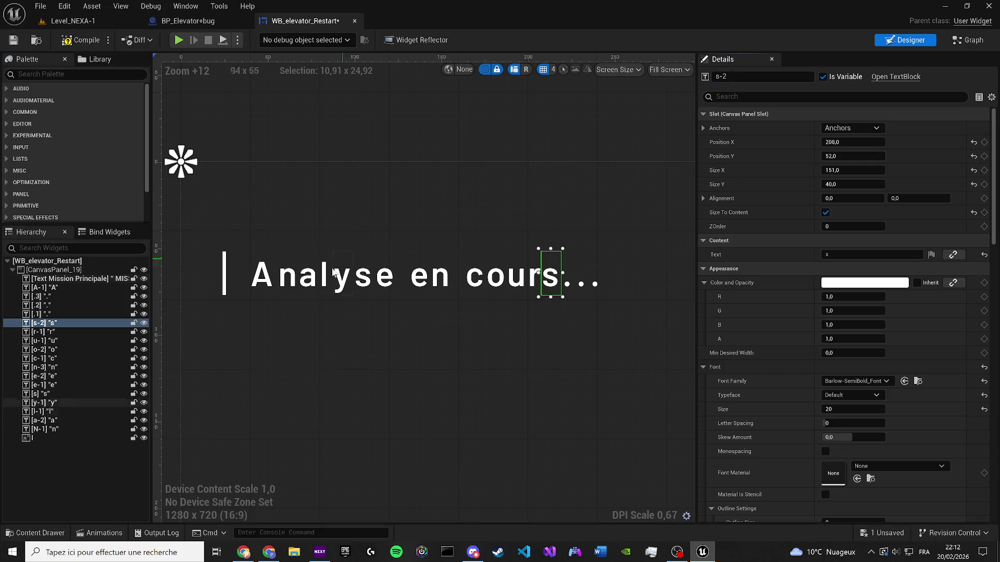
{"action": "left_click", "coordinate": [364, 276]}
{"action": "left_click", "coordinate": [760, 77]}
{"action": "type", "text": "-56"}
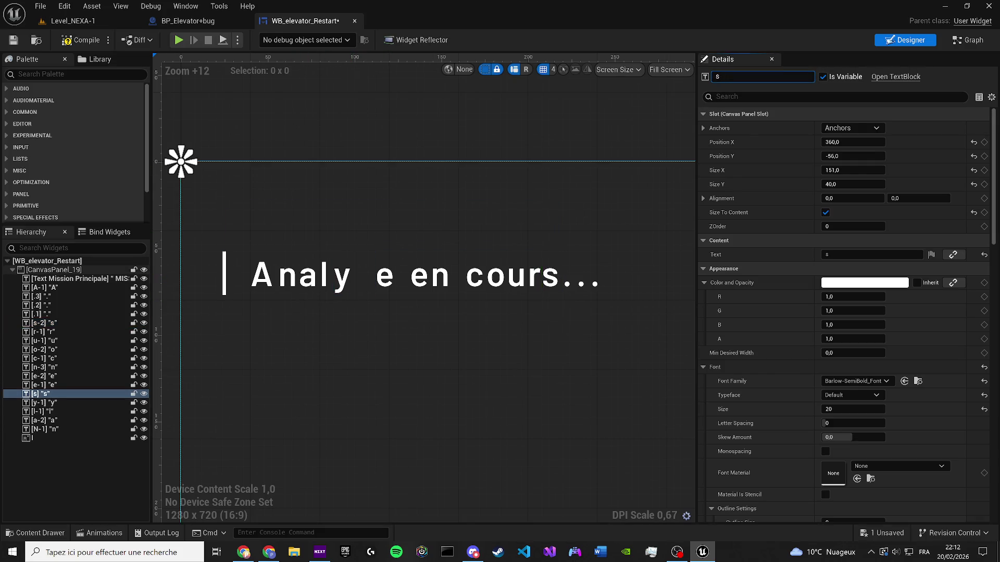
{"action": "type", "text": "1"}
{"action": "key", "text": "Return"}
Undo the s move to return it into 'Analyse', and name it s-1
{"action": "left_click_drag", "start_coordinate": [604, 170], "coordinate": [495, 252]}
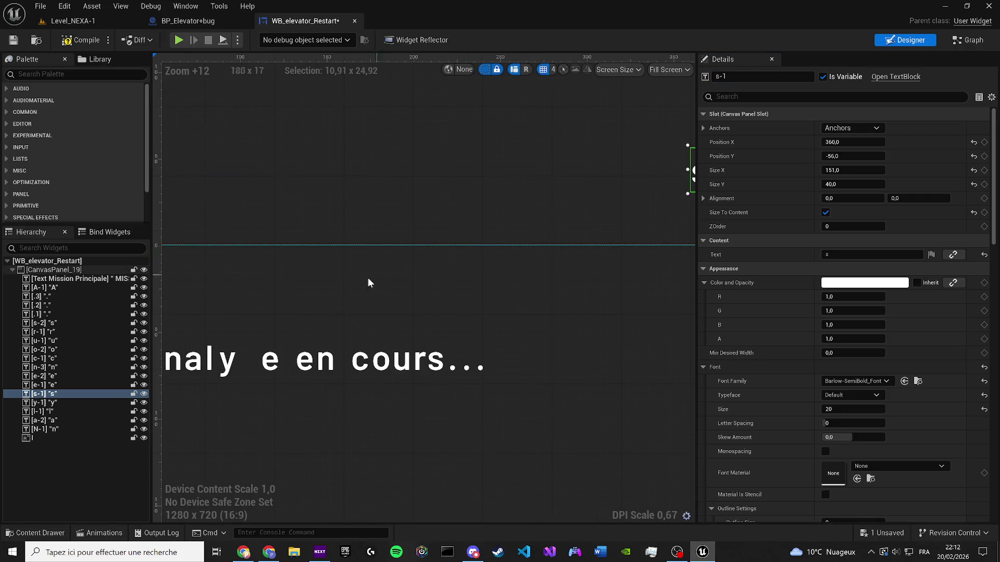
{"action": "left_click_drag", "start_coordinate": [377, 280], "coordinate": [430, 237]}
{"action": "key", "text": "ctrl+z"}
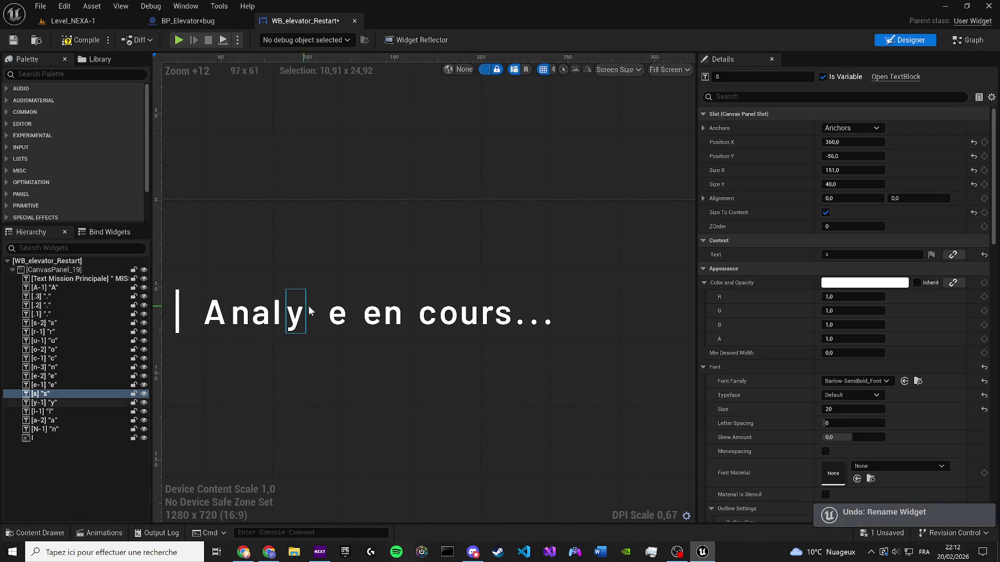
{"action": "scroll", "coordinate": [535, 204], "scroll_direction": "down", "scroll_amount": 2}
{"action": "key", "text": "ctrl+z"}
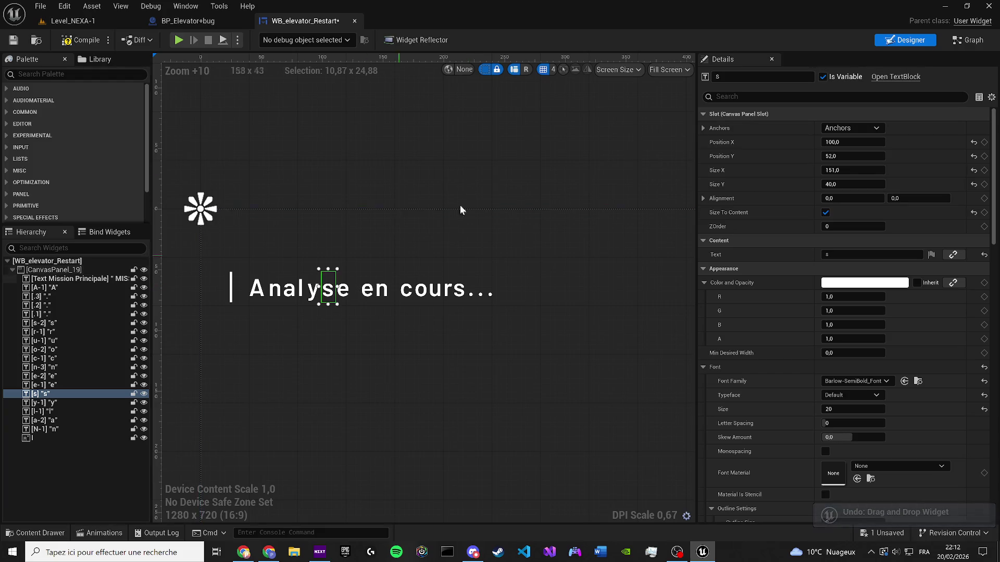
{"action": "type", "text": "s-1"}
{"action": "key", "text": "Return"}
{"action": "scroll", "coordinate": [340, 261], "scroll_direction": "up", "scroll_amount": 1}
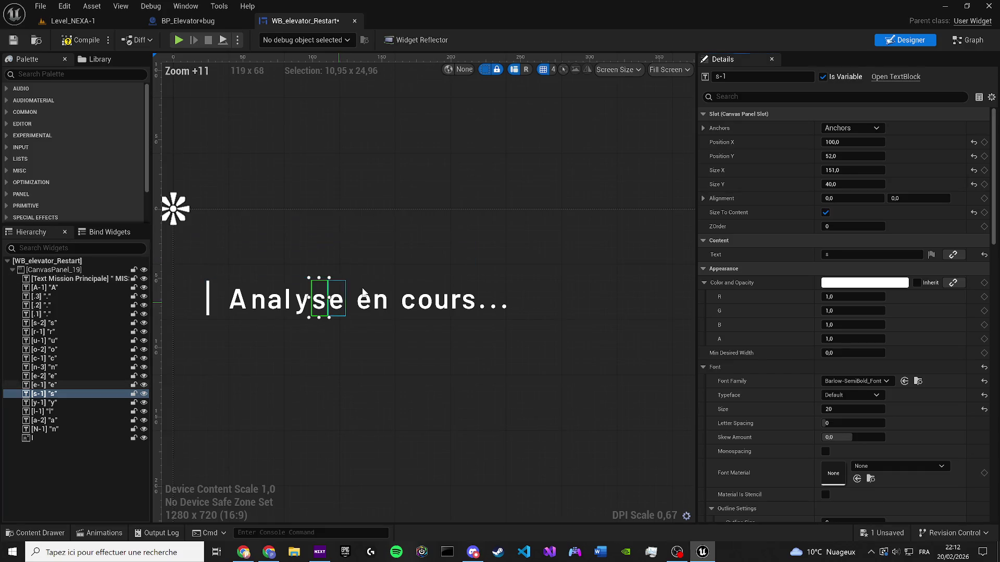
Rename the n block to n-2 and the o block to o-1, nudging c left
{"action": "left_click", "coordinate": [366, 300]}
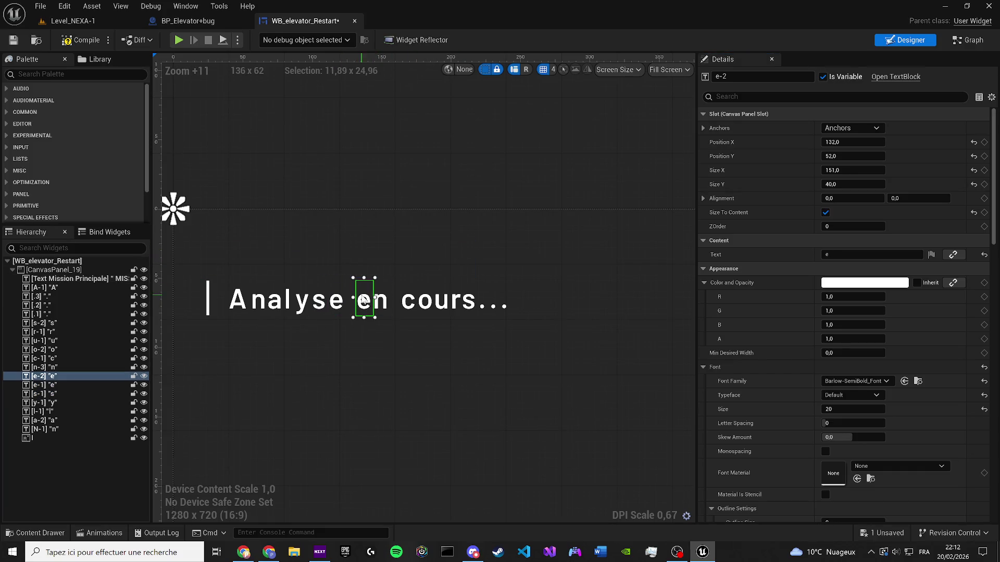
{"action": "left_click", "coordinate": [388, 302]}
{"action": "key", "text": "F2"}
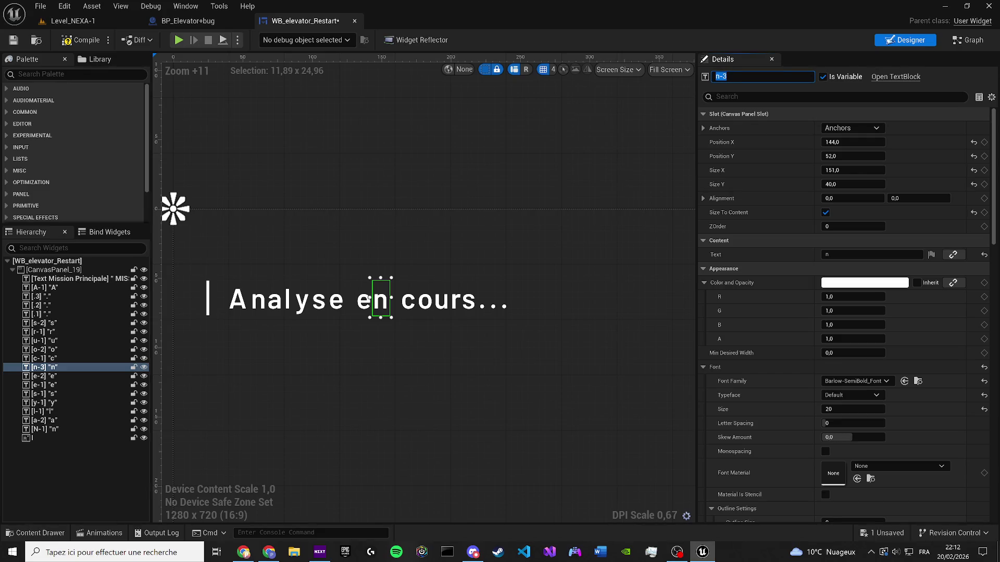
{"action": "type", "text": "n-"}
{"action": "left_click_drag", "start_coordinate": [420, 301], "coordinate": [436, 298]}
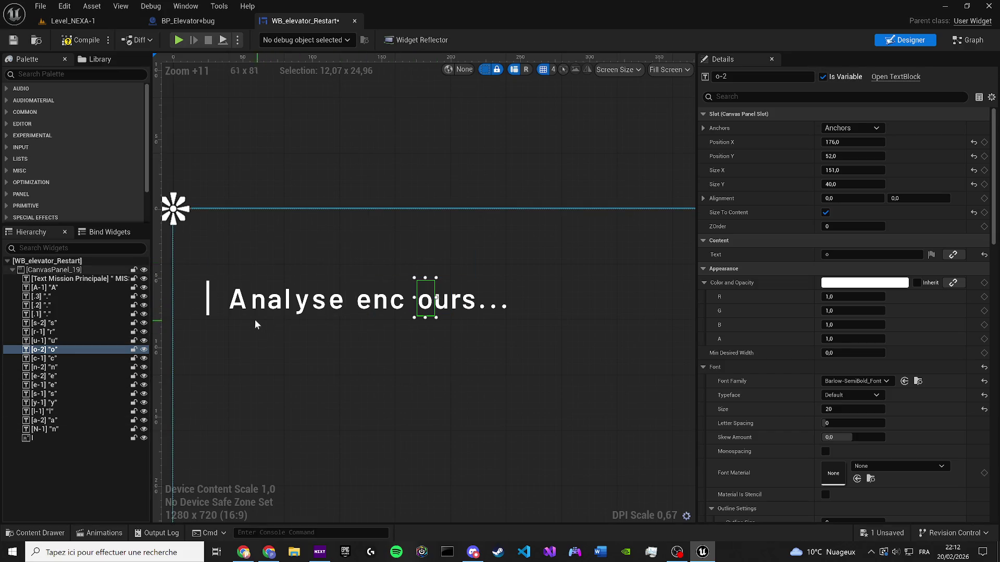
{"action": "left_click", "coordinate": [739, 76]}
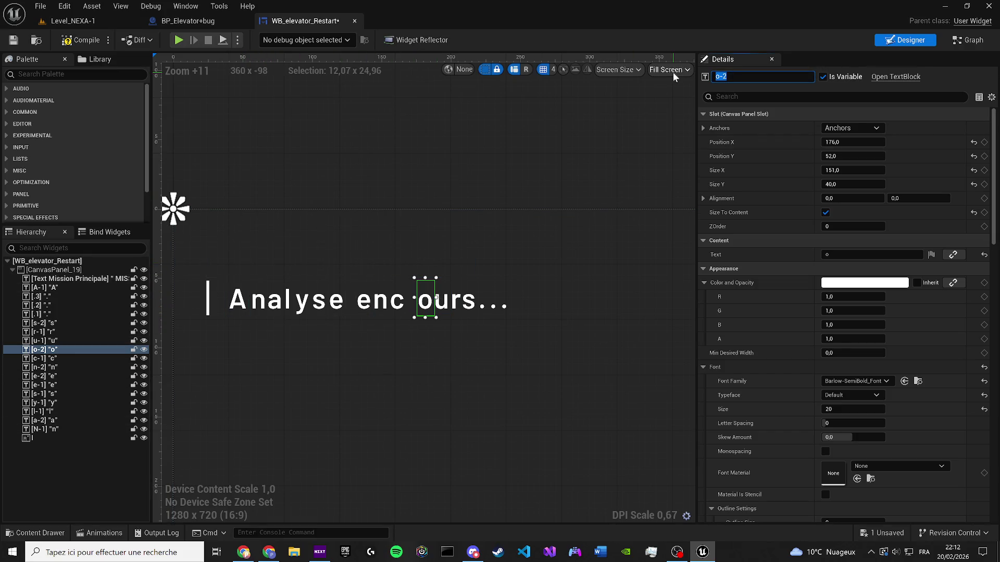
{"action": "type", "text": "o-1"}
{"action": "key", "text": "Return"}
Select the u, r and s letters of 'cours', then compile the widget blueprint
{"action": "left_click", "coordinate": [444, 310]}
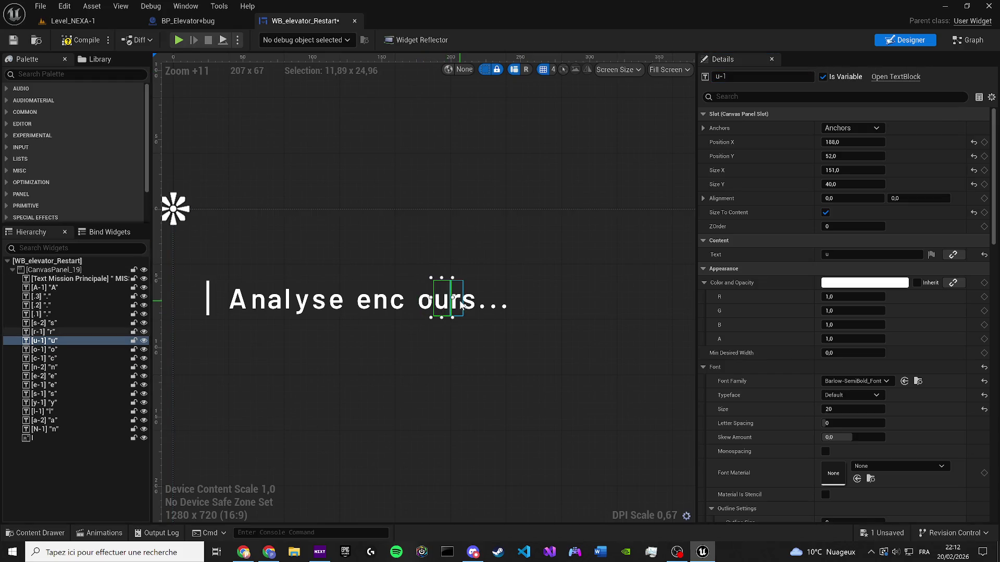
{"action": "left_click", "coordinate": [462, 308]}
{"action": "left_click", "coordinate": [467, 307]}
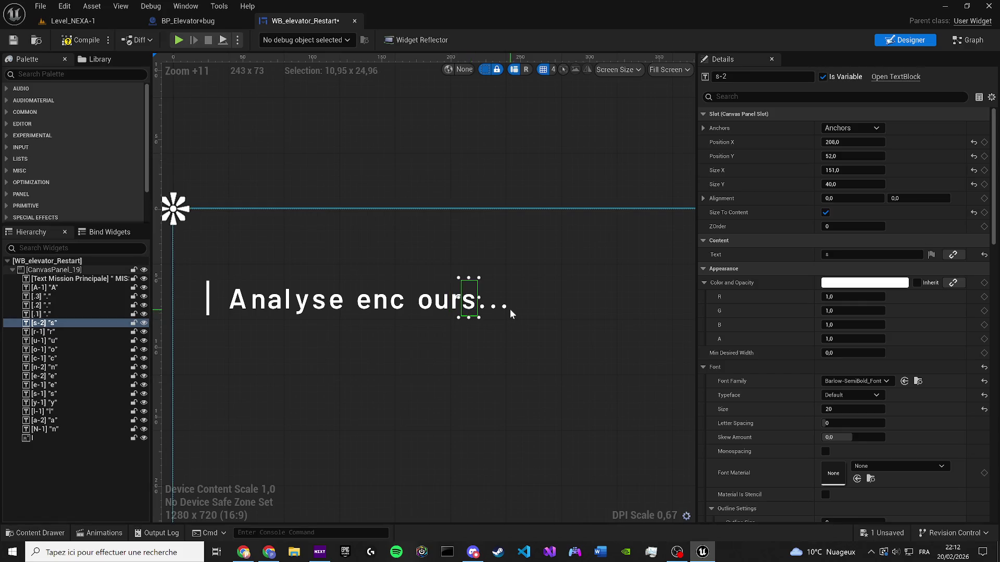
{"action": "left_click", "coordinate": [14, 40]}
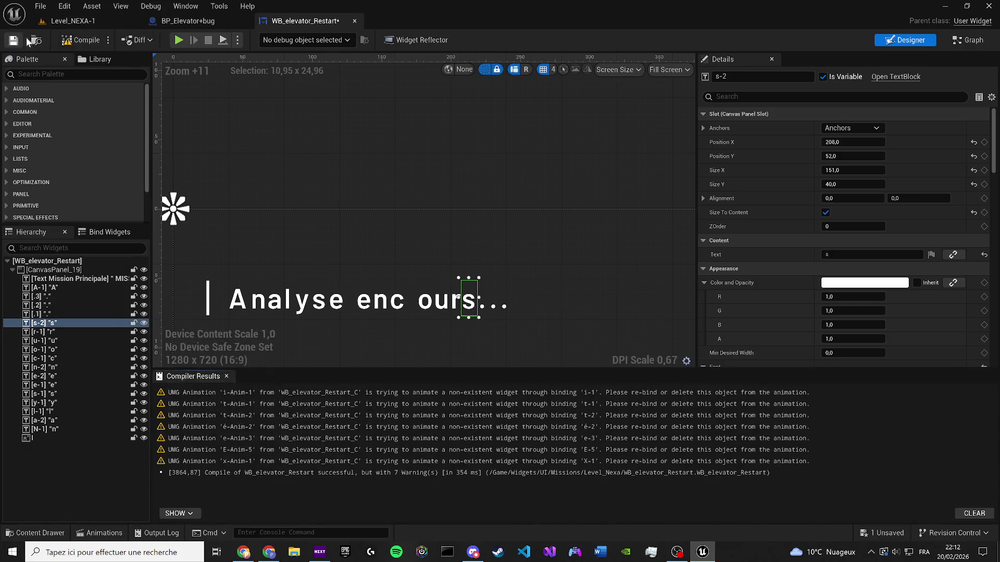
Save the widget and dock the Animations panel below the designer canvas
{"action": "left_click", "coordinate": [229, 374]}
{"action": "left_click", "coordinate": [196, 4]}
{"action": "left_click", "coordinate": [208, 88]}
{"action": "mouse_move", "coordinate": [664, 179]}
{"action": "left_mouse_down"}
{"action": "mouse_move", "coordinate": [396, 406]}
{"action": "mouse_move", "coordinate": [355, 338]}
{"action": "left_mouse_up"}
Preview the A-Anim-1, n-Anim-1 and M_Anim-1 fades to see which letters they animate
{"action": "left_click", "coordinate": [207, 366]}
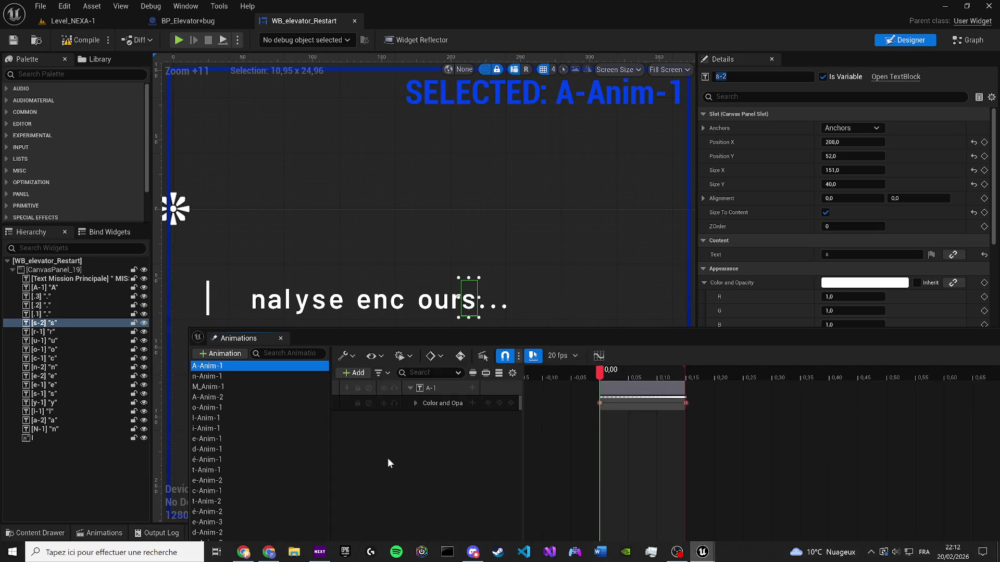
{"action": "left_click", "coordinate": [661, 435]}
{"action": "key", "text": "space"}
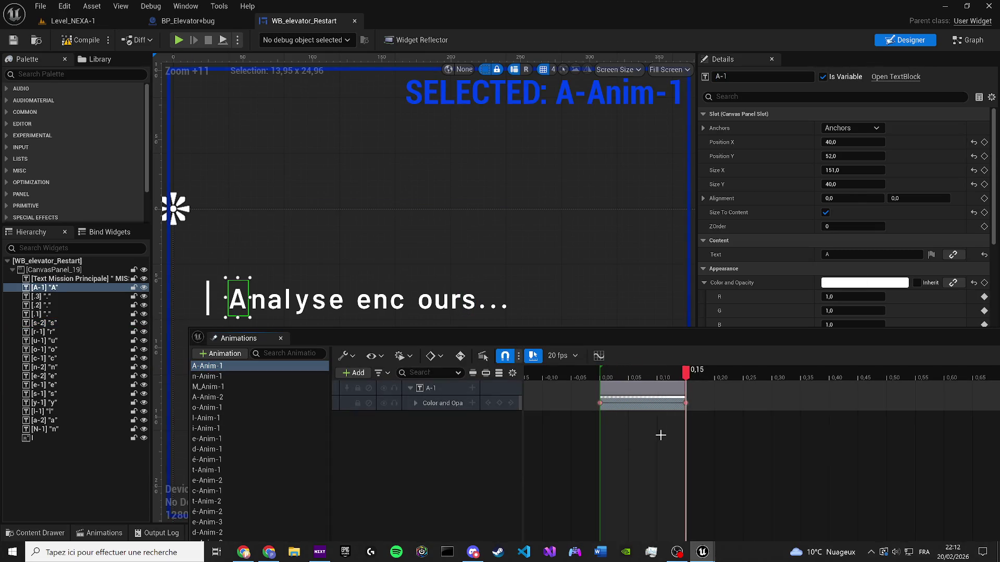
{"action": "left_click", "coordinate": [232, 374]}
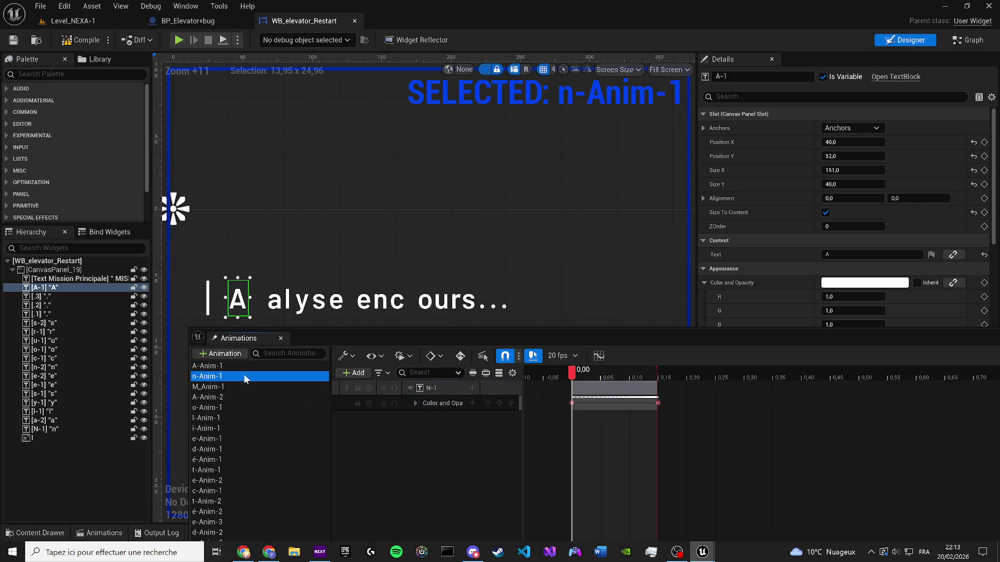
{"action": "left_click", "coordinate": [595, 456]}
{"action": "key", "text": "space"}
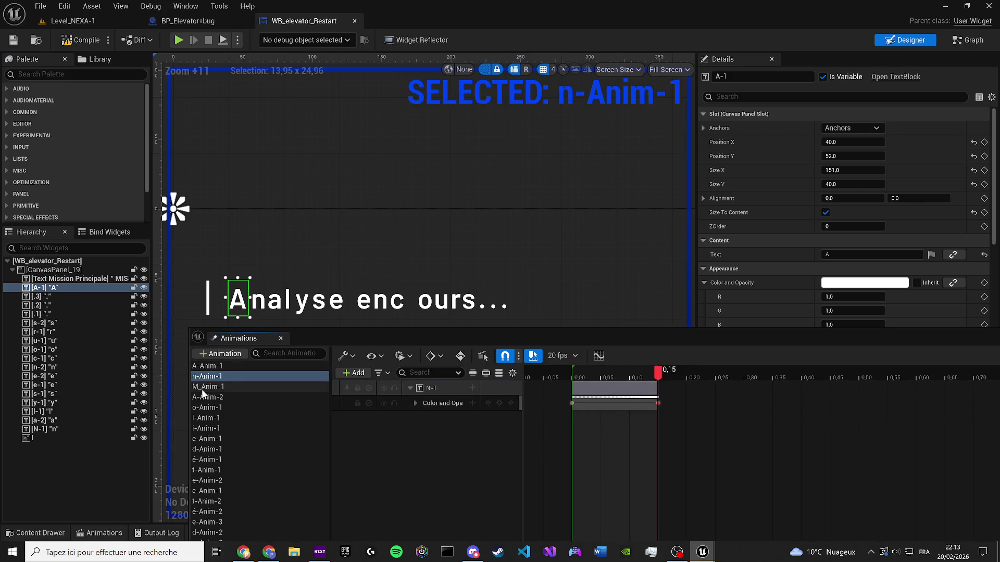
{"action": "left_click", "coordinate": [204, 388]}
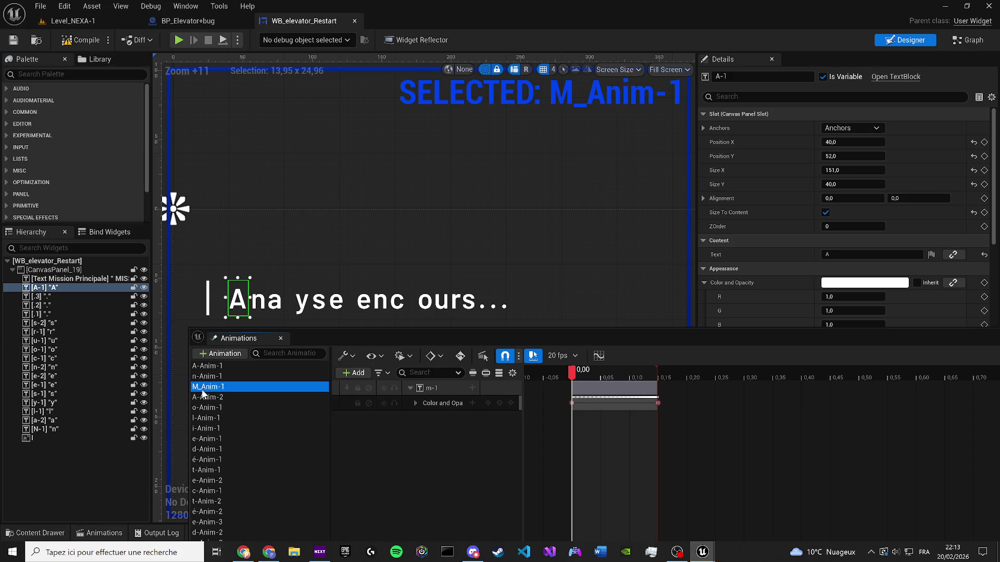
{"action": "left_click", "coordinate": [608, 446]}
{"action": "key", "text": "space"}
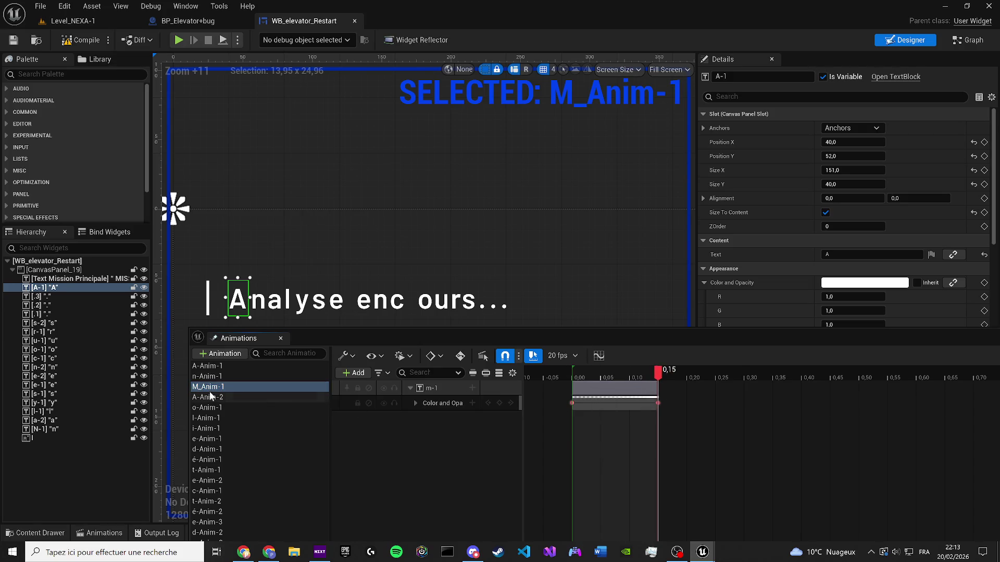
Rename the M_Anim-1 animation to l_Anim-1
{"action": "double_click", "coordinate": [250, 388]}
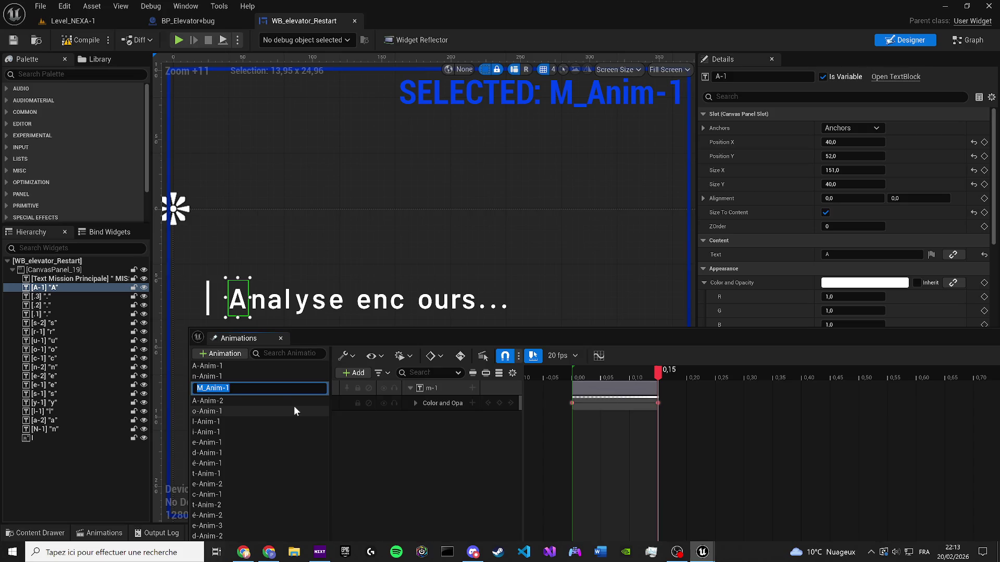
{"action": "key", "text": "Home"}
{"action": "key", "text": "Right"}
{"action": "key", "text": "BackSpace"}
{"action": "key", "text": "Delete"}
{"action": "type", "text": "l"}
{"action": "key", "text": "Return"}
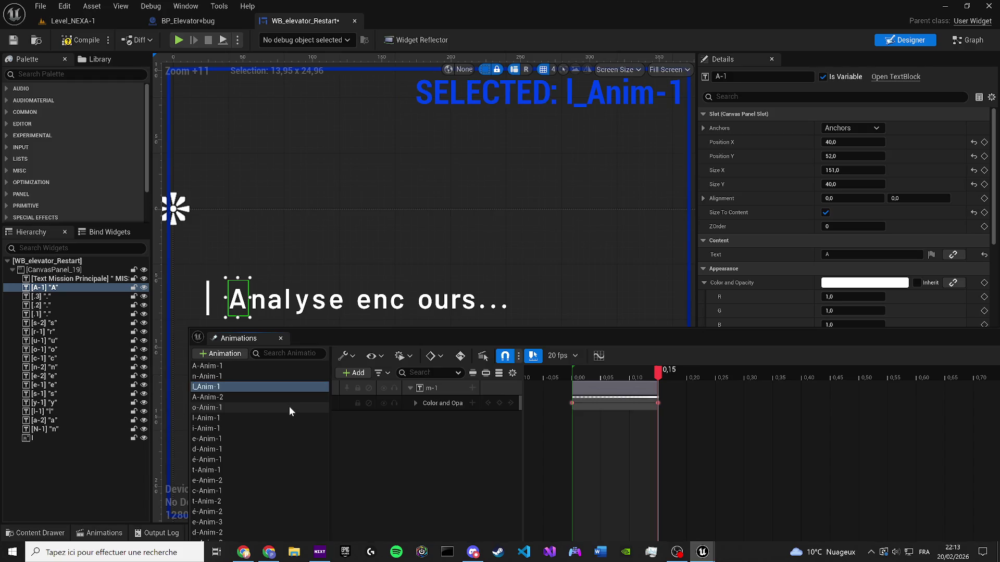
Preview A-Anim-2, rename it to y-Anim-1, then select the c of 'cours'
{"action": "left_click", "coordinate": [268, 393]}
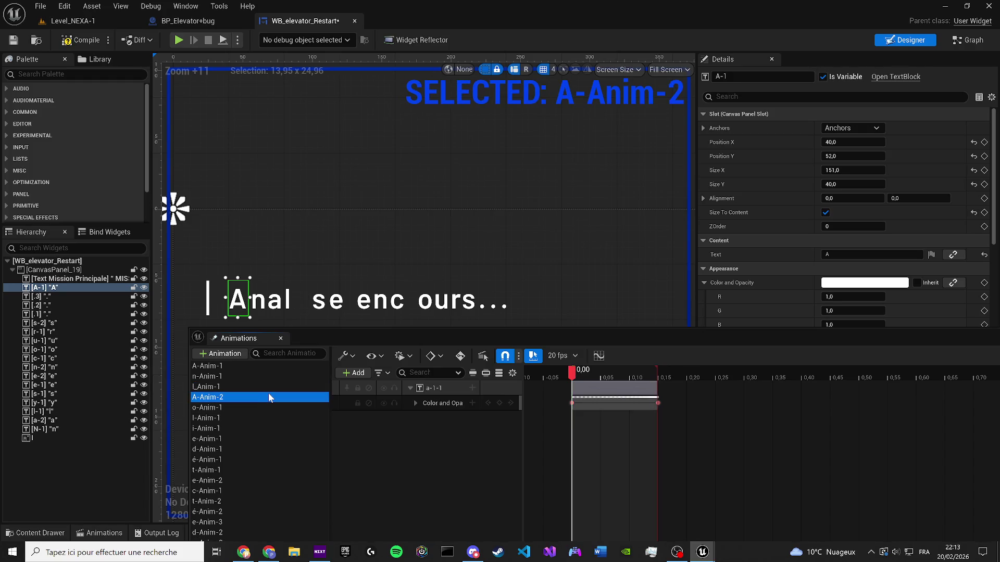
{"action": "left_click", "coordinate": [647, 428]}
{"action": "key", "text": "space"}
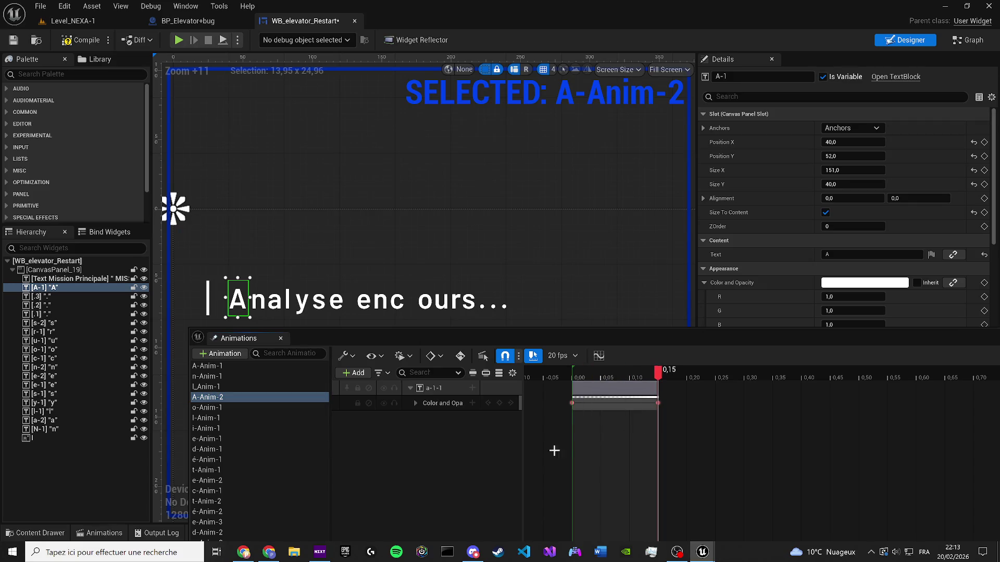
{"action": "left_click", "coordinate": [225, 399]}
{"action": "type", "text": "y-Anim"}
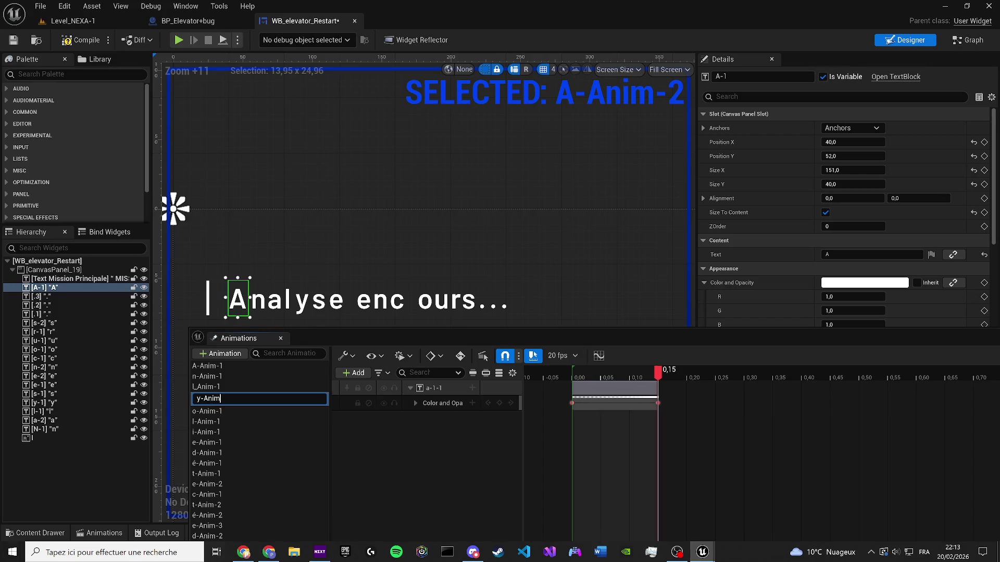
{"action": "key", "text": "Return"}
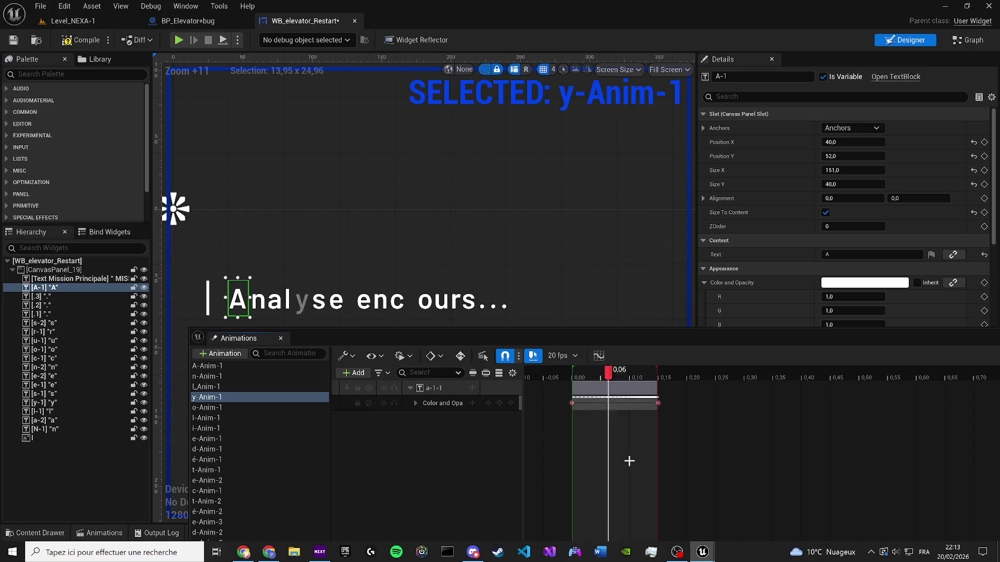
{"action": "scroll", "coordinate": [383, 266], "scroll_direction": "up", "scroll_amount": 1}
{"action": "left_click", "coordinate": [382, 265]}
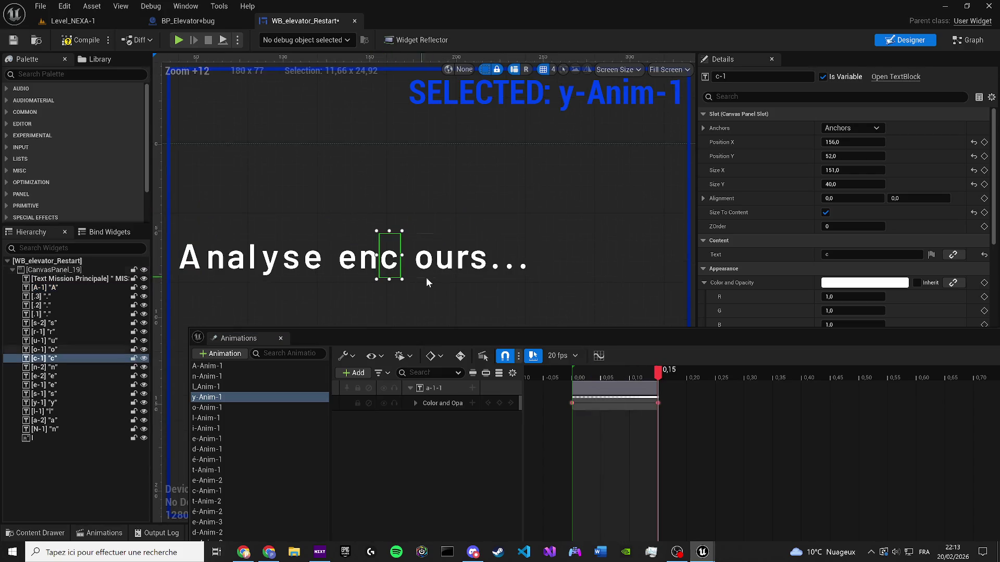
Nudge the c right to restore 'en cours', then rename o-Anim-1 to a-2-Anim-1
{"action": "key", "text": "Right"}
{"action": "key", "text": "Right"}
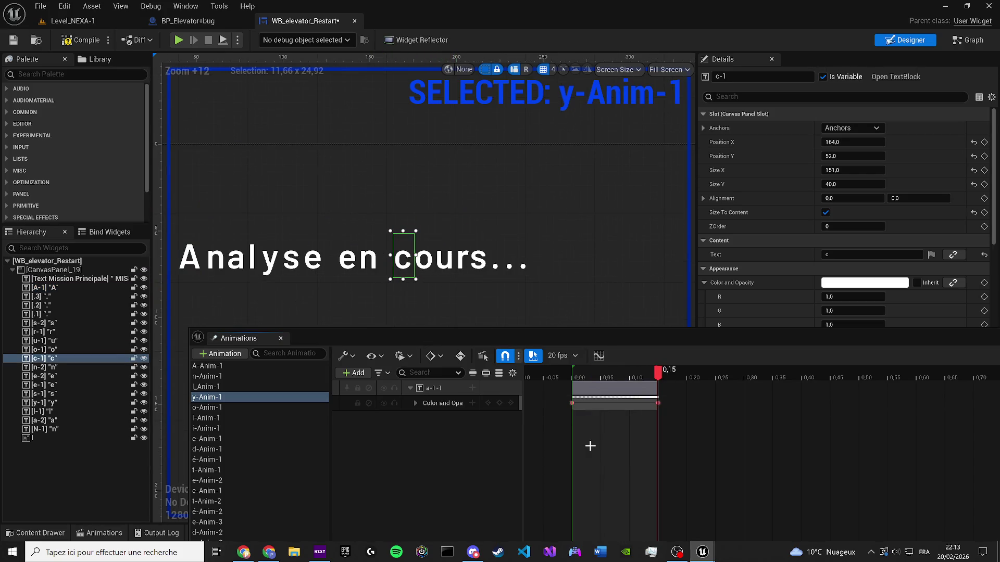
{"action": "left_click", "coordinate": [232, 407]}
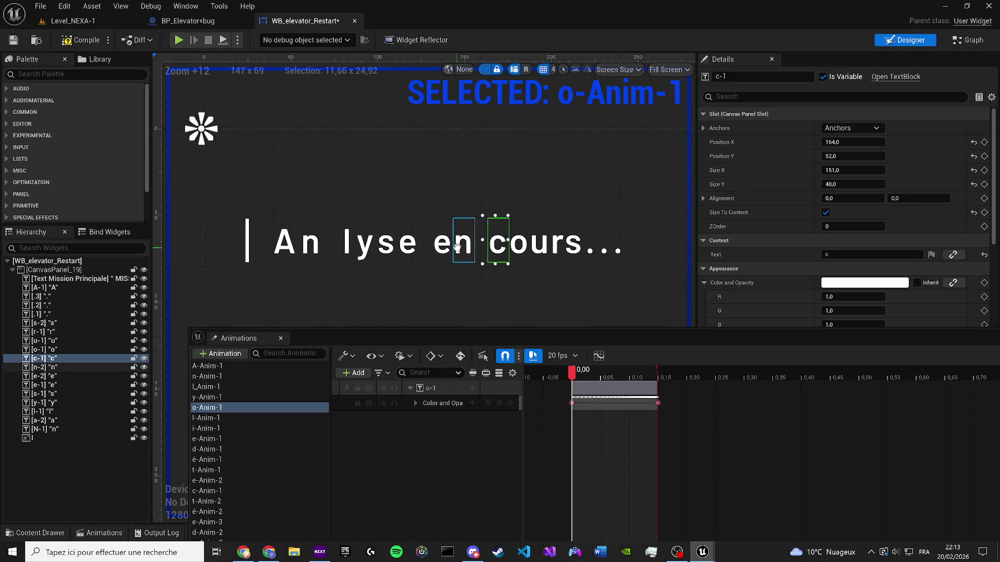
{"action": "left_click", "coordinate": [601, 443]}
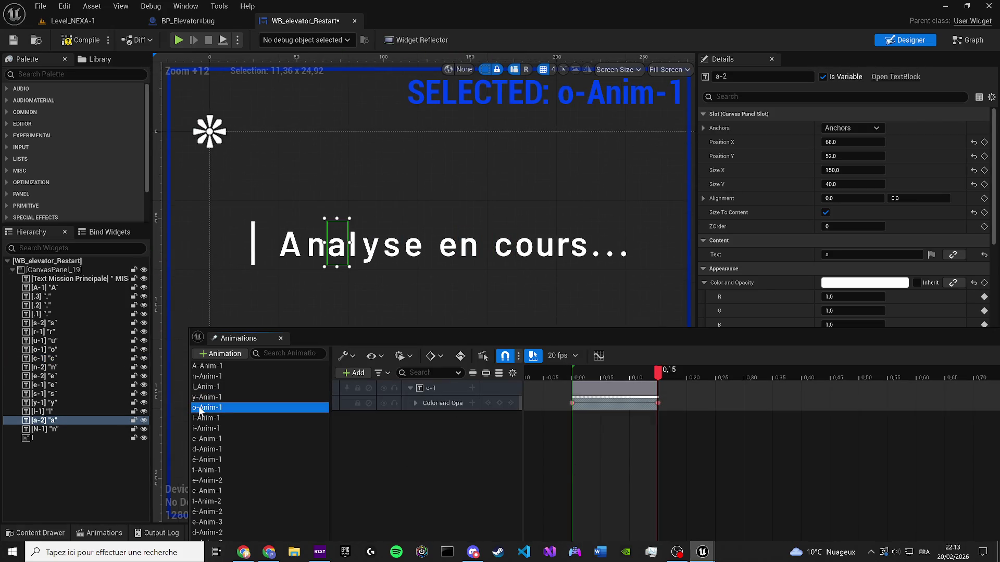
{"action": "left_click", "coordinate": [631, 464]}
{"action": "left_click", "coordinate": [232, 407]}
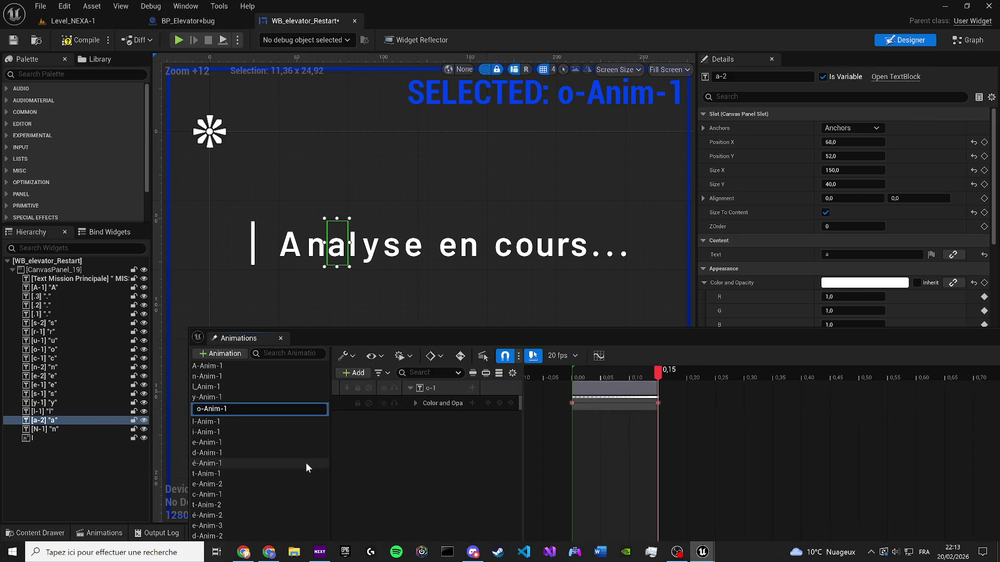
{"action": "key", "text": "BackSpace"}
{"action": "type", "text": "a-2"}
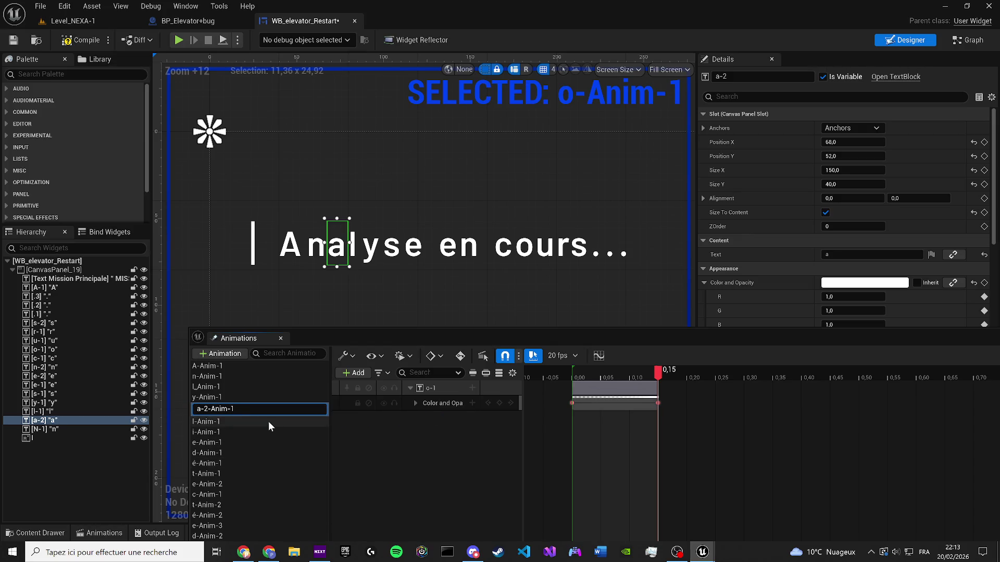
{"action": "key", "text": "Return"}
Preview the l-Anim-1 fade and rename it to s-Anim-1
{"action": "left_click", "coordinate": [237, 419]}
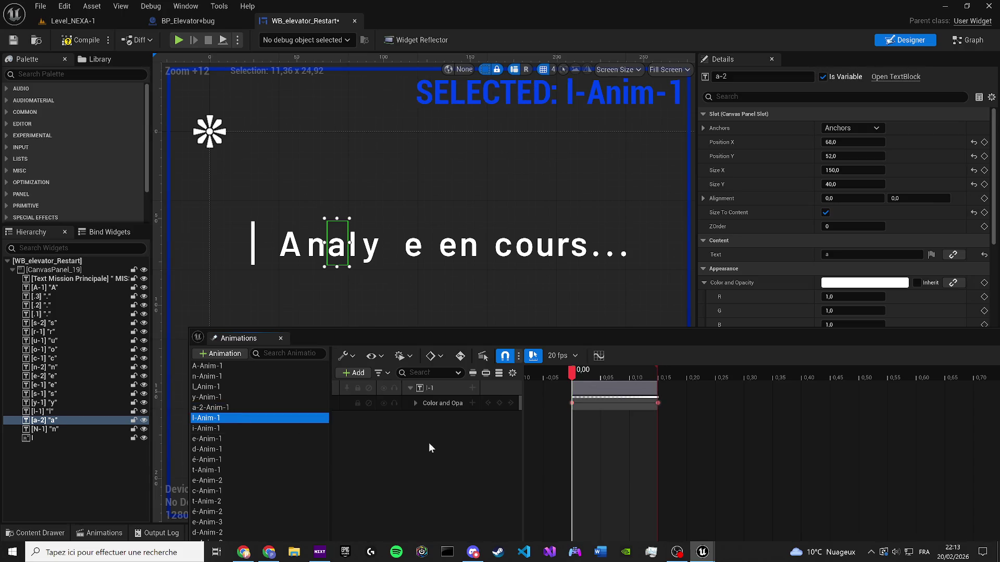
{"action": "left_click", "coordinate": [612, 468]}
{"action": "key", "text": "space"}
{"action": "left_click", "coordinate": [253, 417]}
{"action": "key", "text": "Home"}
{"action": "key", "text": "Delete"}
{"action": "type", "text": "s"}
{"action": "key", "text": "Return"}
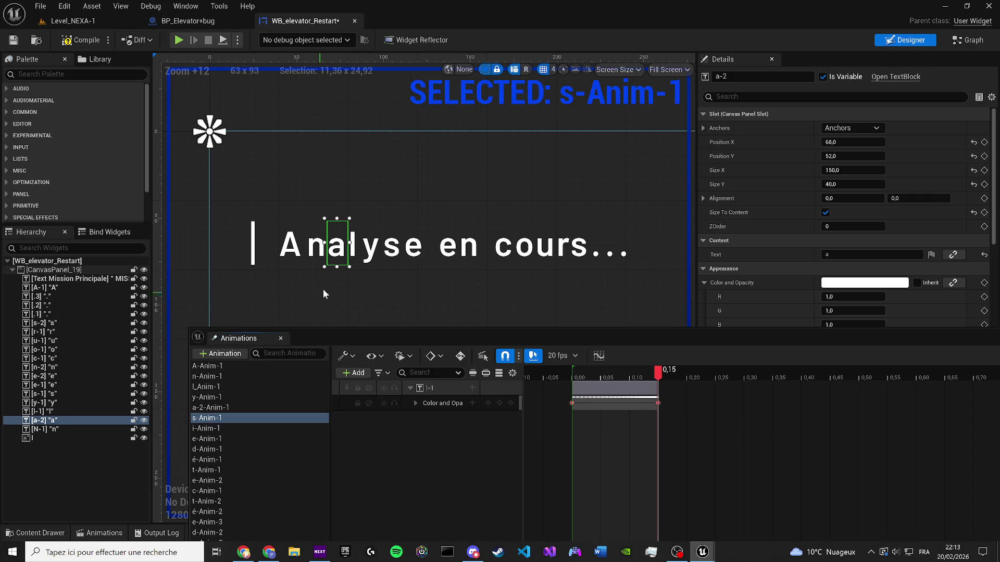
Delete the i-Anim-1 animation
{"action": "left_click", "coordinate": [207, 428]}
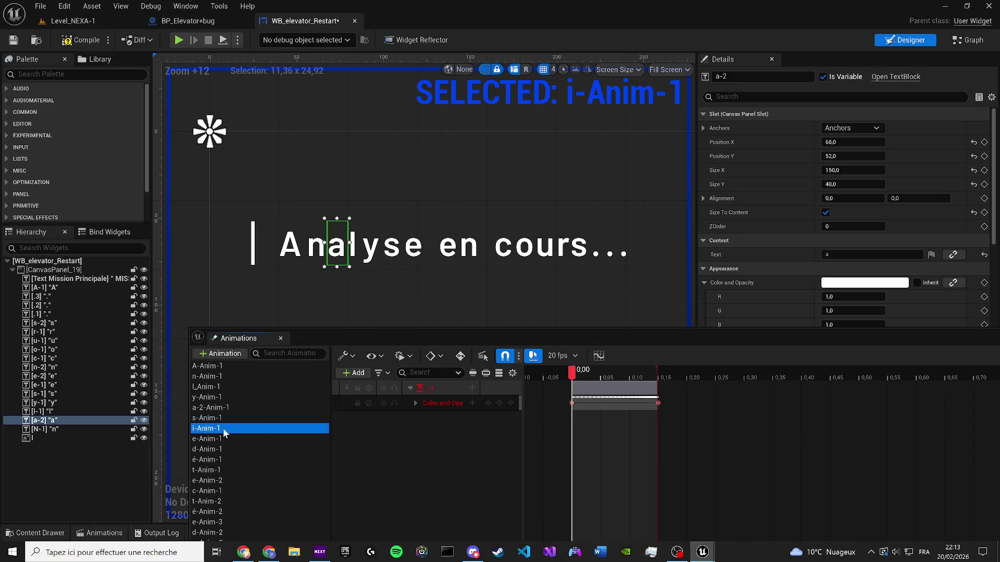
{"action": "left_click", "coordinate": [443, 388]}
{"action": "left_click", "coordinate": [243, 429]}
{"action": "key", "text": "Delete"}
Review the e-Anim-1 and s-Anim-1 fades in the timeline
{"action": "left_click", "coordinate": [239, 427]}
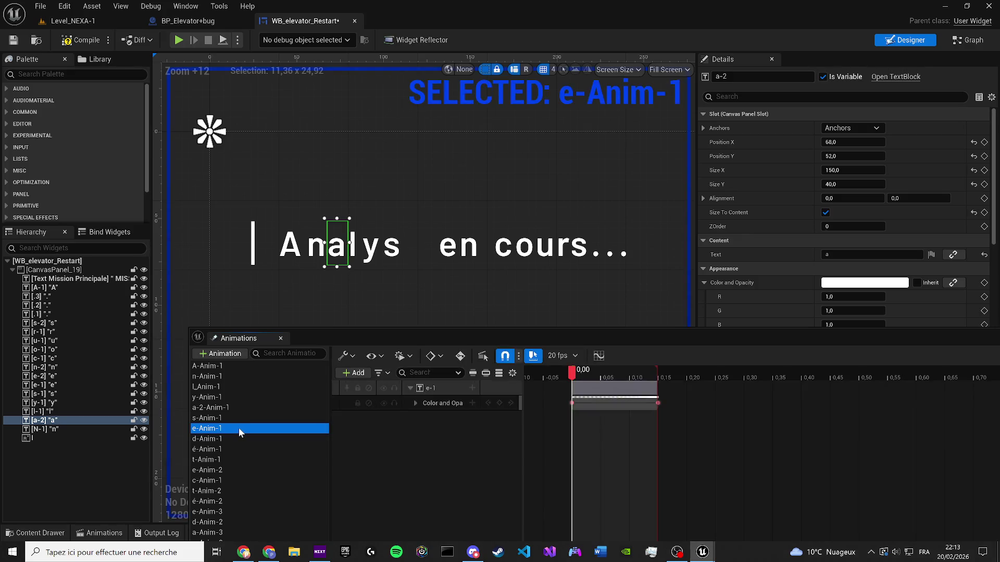
{"action": "left_click", "coordinate": [614, 403]}
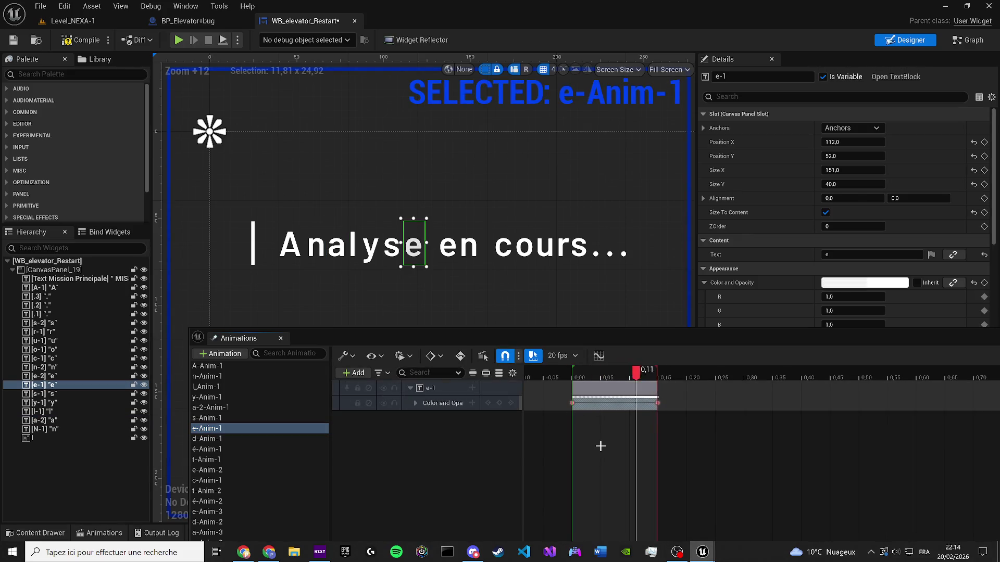
{"action": "left_click", "coordinate": [214, 418]}
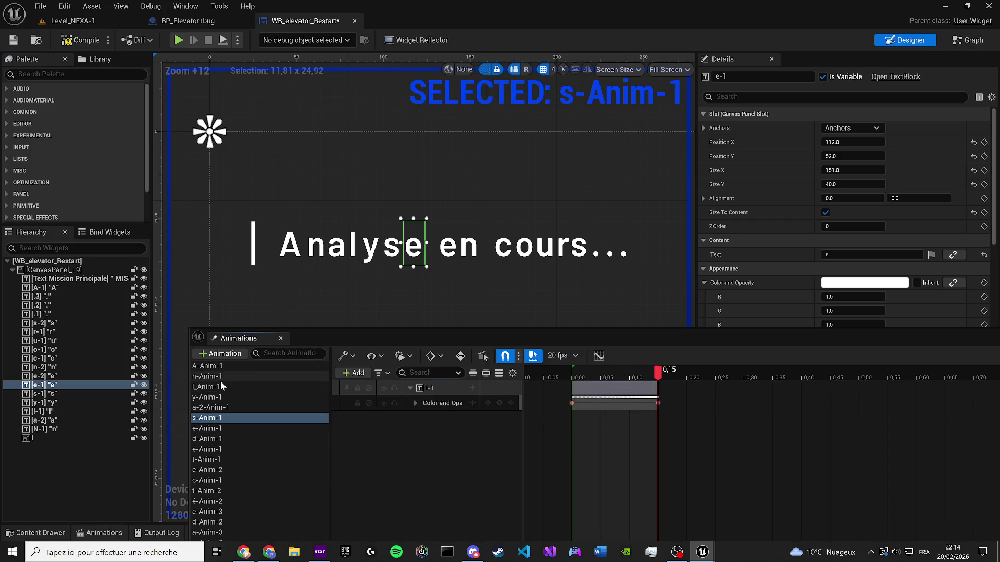
{"action": "left_click", "coordinate": [220, 428]}
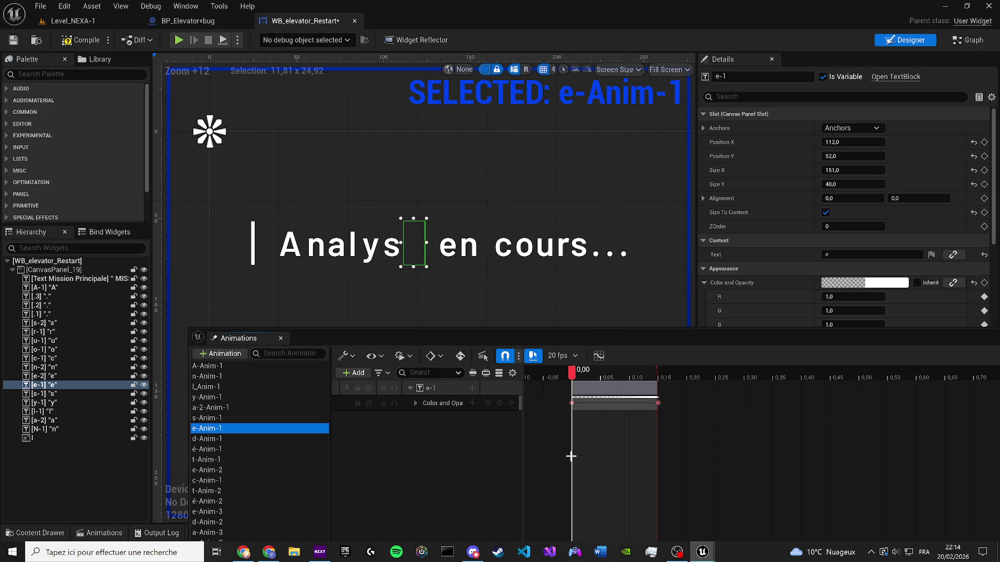
{"action": "key", "text": "Up"}
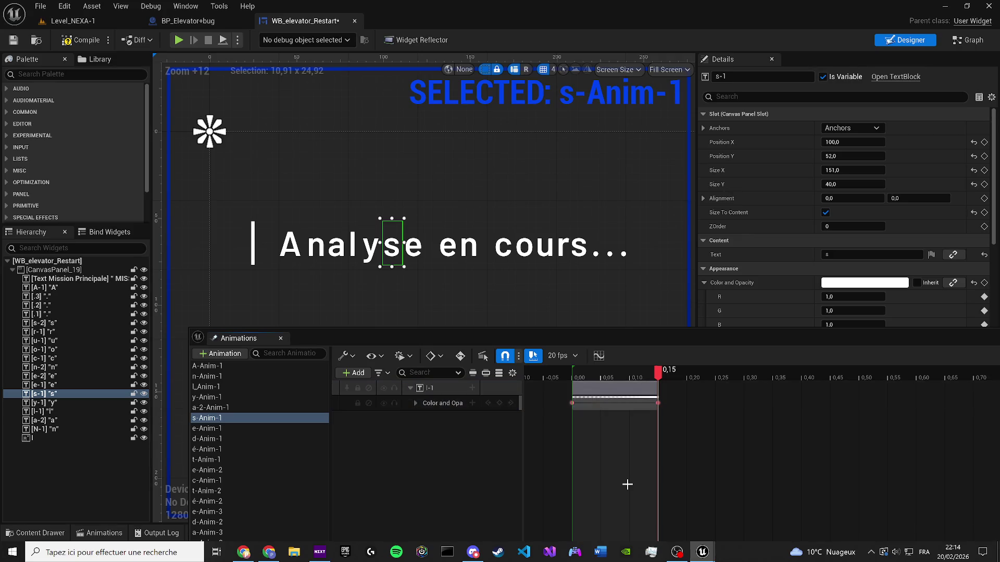
{"action": "left_click", "coordinate": [260, 428]}
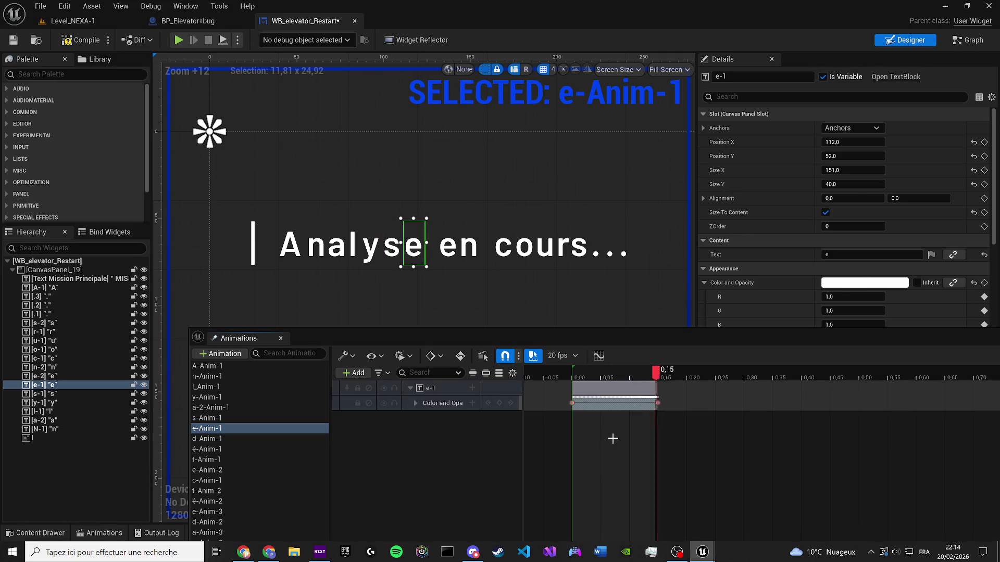
Rename the d-Anim-1 animation to e-2-Anim-1
{"action": "left_click", "coordinate": [219, 439]}
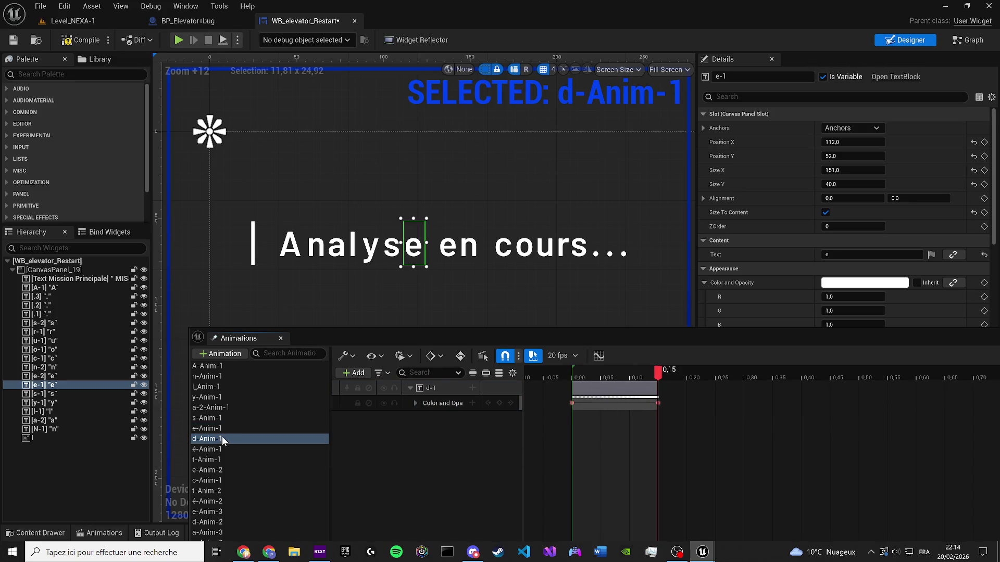
{"action": "double_click", "coordinate": [303, 439]}
{"action": "type", "text": "e-2-Anim-1"}
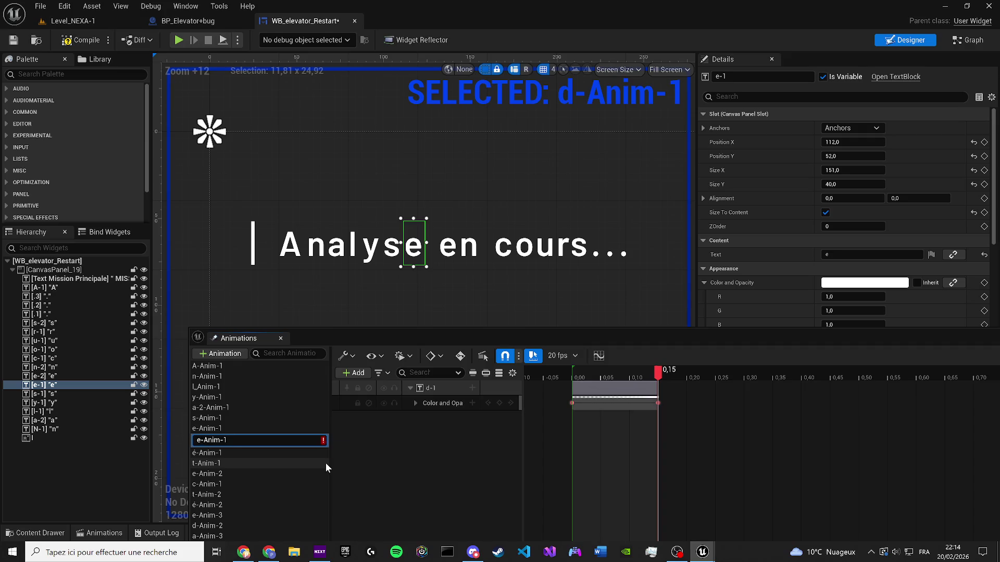
{"action": "key", "text": "Return"}
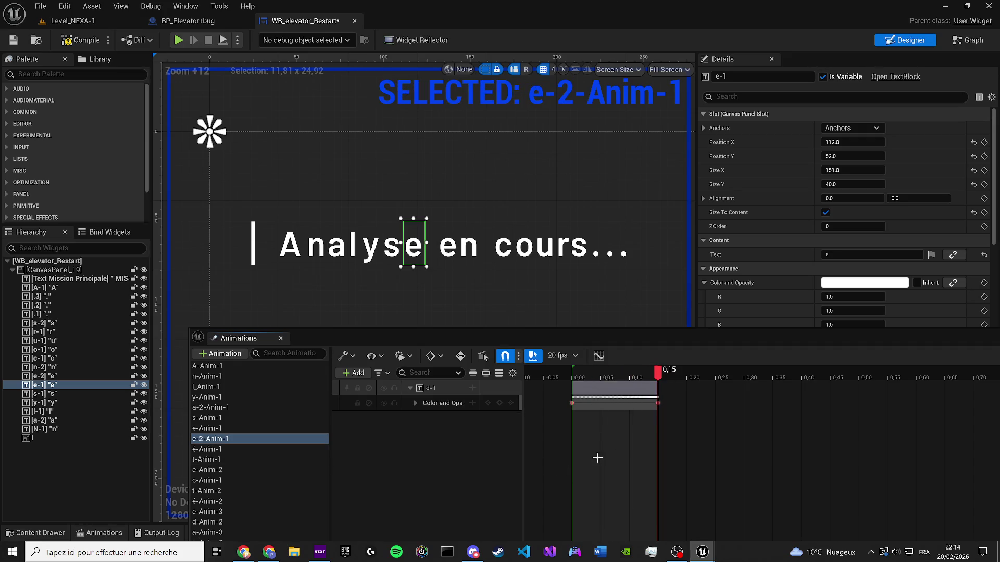
Rename the é-Anim-1 animation to n--Anim-1
{"action": "left_click", "coordinate": [232, 448]}
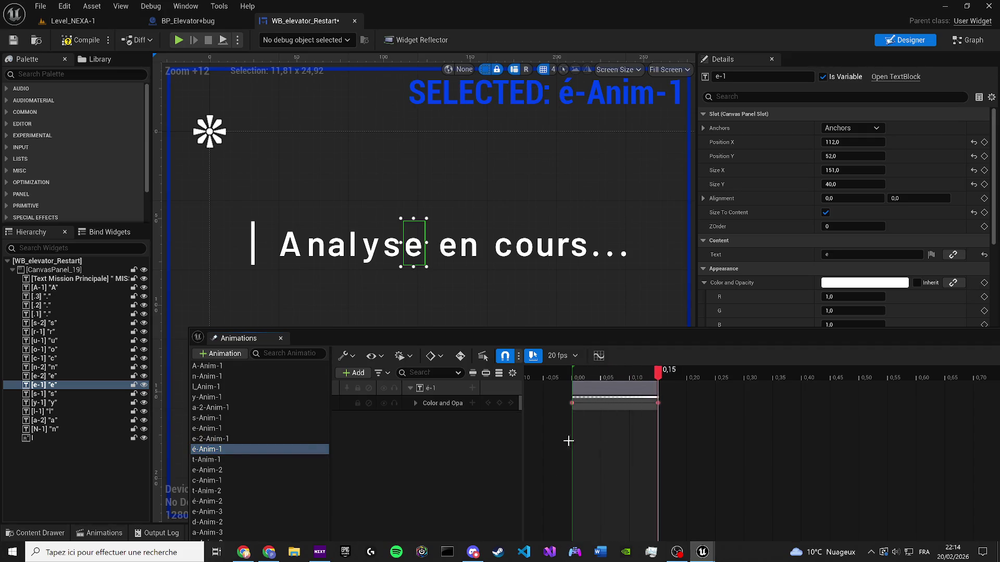
{"action": "key", "text": "F2"}
{"action": "key", "text": "Delete"}
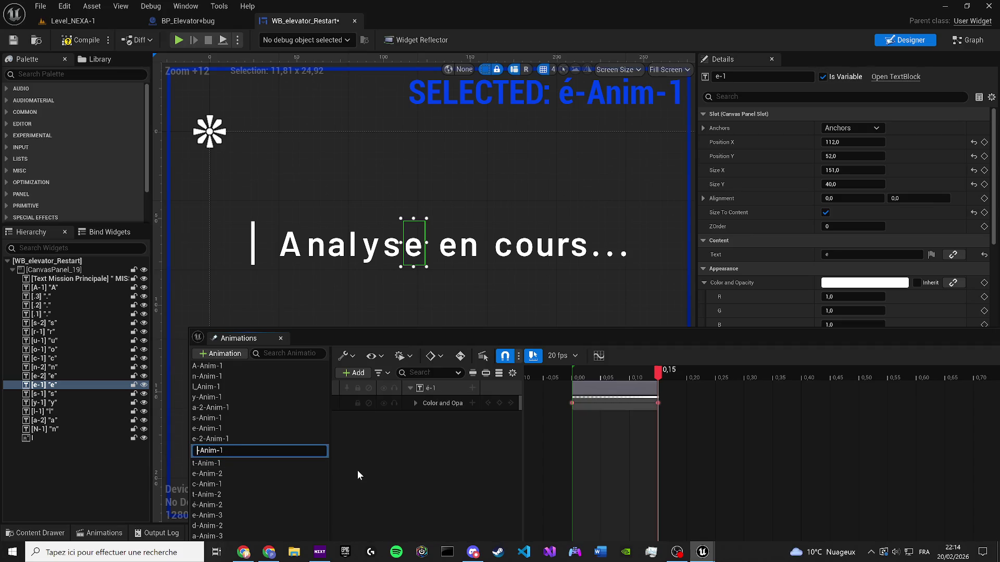
{"action": "type", "text": "e"}
{"action": "key", "text": "BackSpace"}
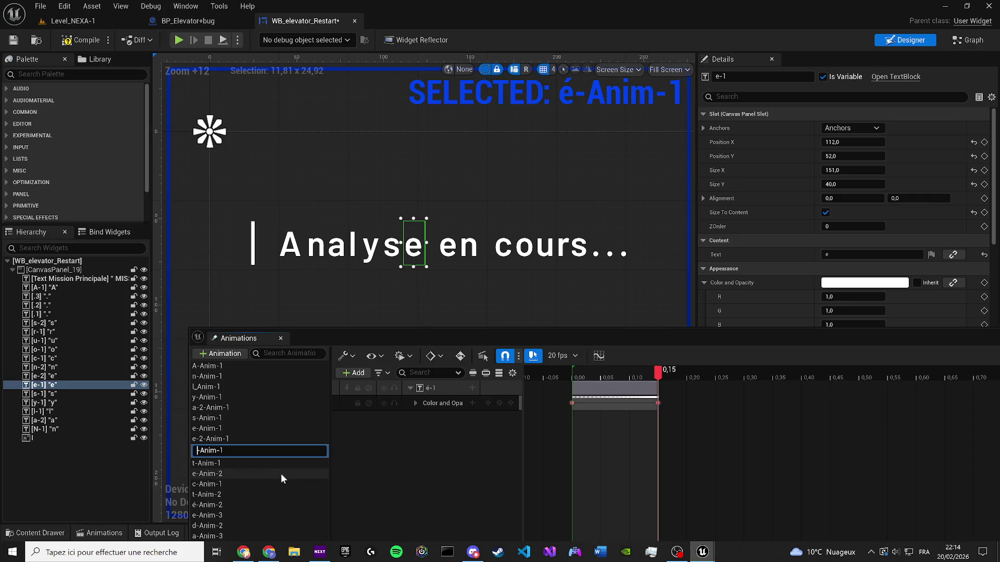
{"action": "type", "text": "n-"}
{"action": "key", "text": "Return"}
Float the animation list over the designer, filter it by 'n-' to find n-Anim-1, then clear the filter
{"action": "mouse_move", "coordinate": [336, 336]}
{"action": "left_mouse_down"}
{"action": "mouse_move", "coordinate": [401, 257]}
{"action": "mouse_move", "coordinate": [367, 156]}
{"action": "left_mouse_up"}
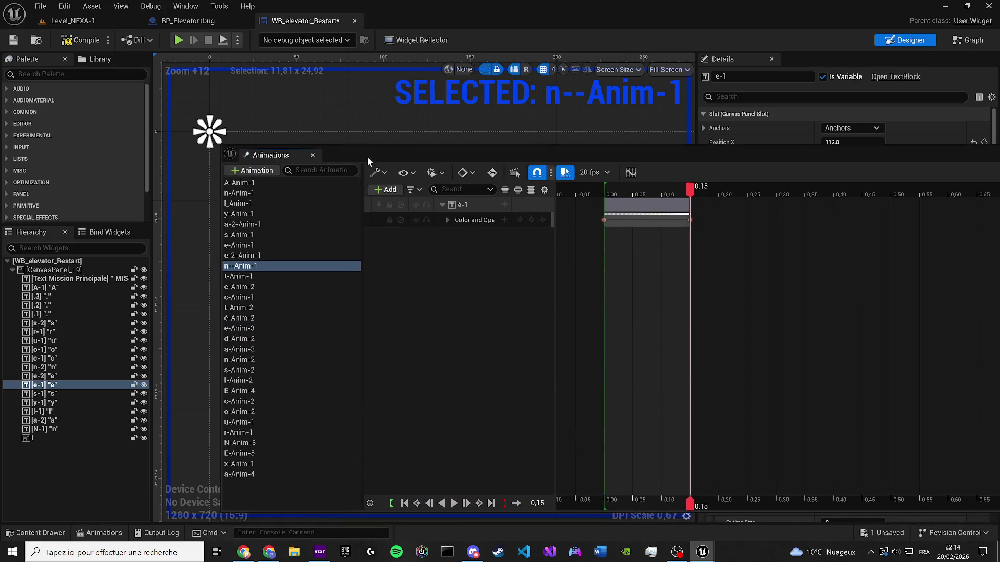
{"action": "left_click", "coordinate": [242, 444]}
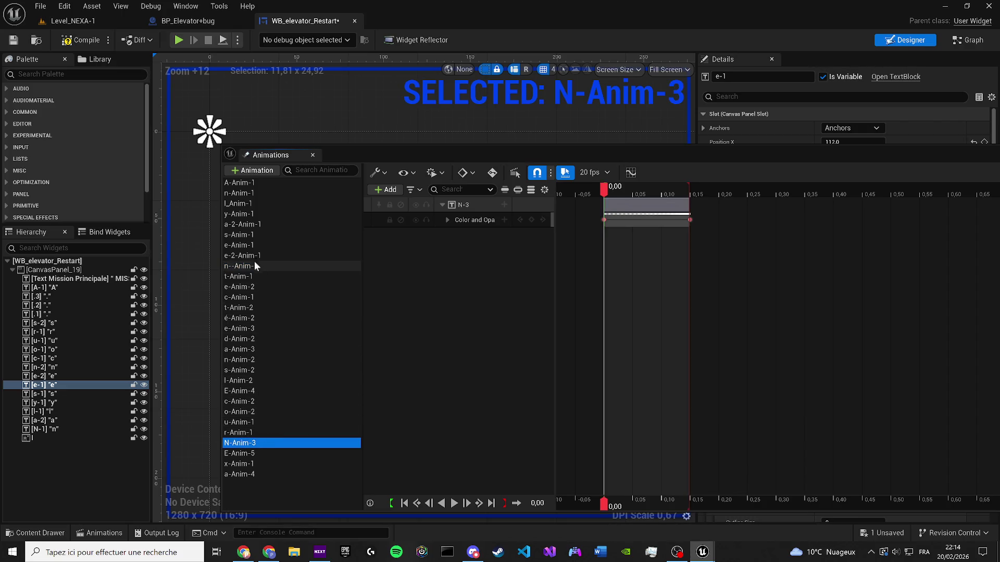
{"action": "left_click", "coordinate": [319, 170]}
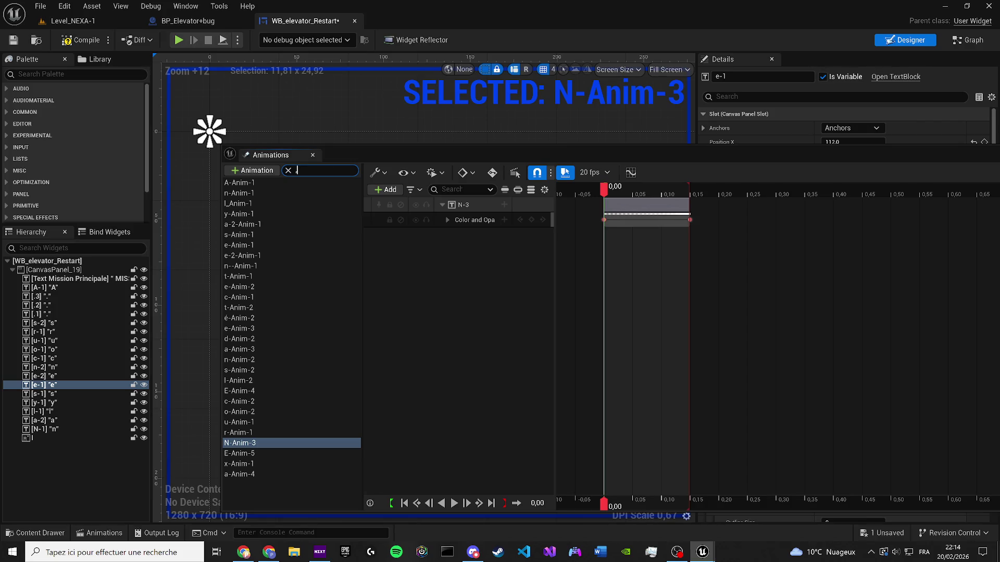
{"action": "type", "text": "n"}
{"action": "mouse_move", "coordinate": [371, 149]}
{"action": "left_mouse_down"}
{"action": "mouse_move", "coordinate": [480, 389]}
{"action": "mouse_move", "coordinate": [395, 269]}
{"action": "left_mouse_up"}
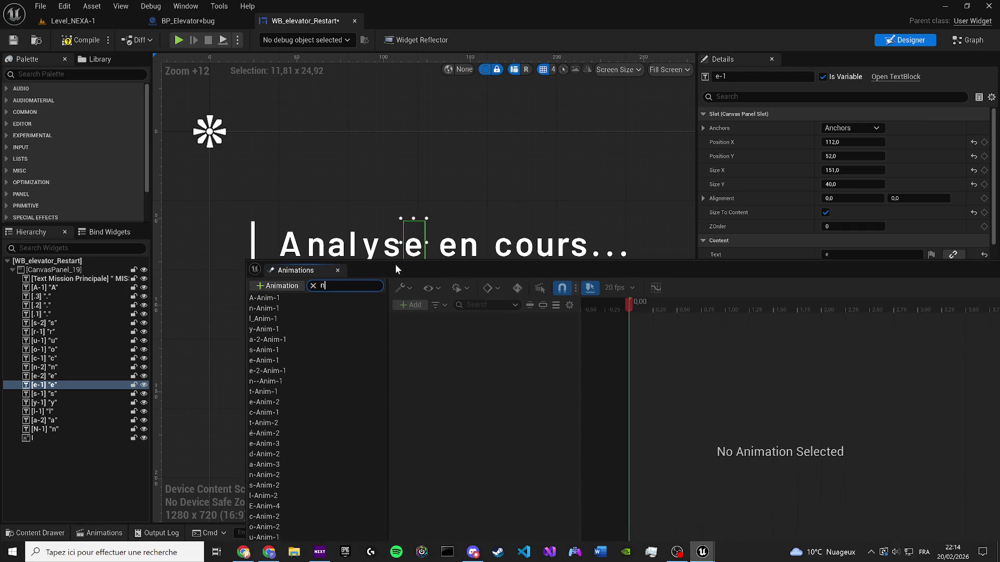
{"action": "type", "text": "-"}
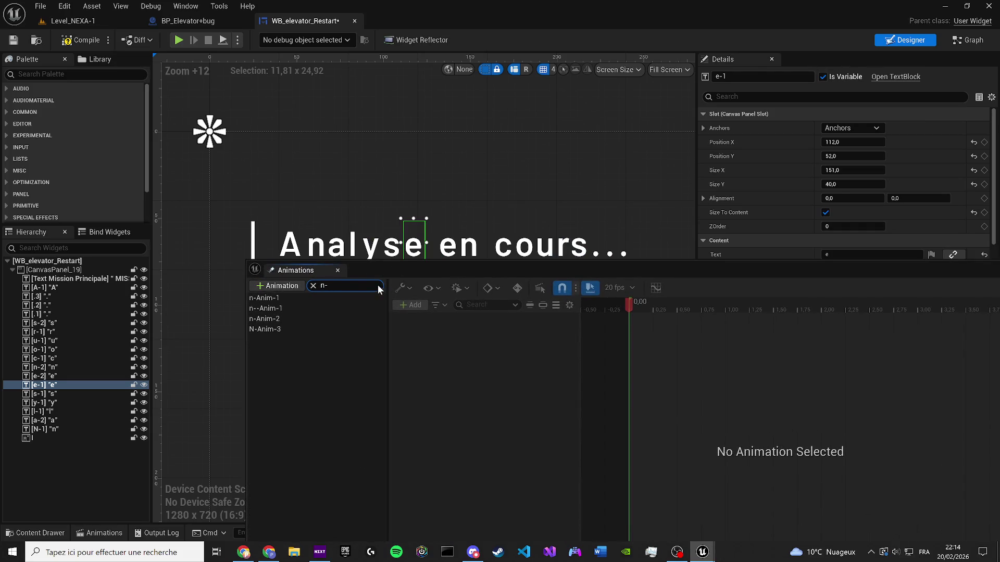
{"action": "left_click", "coordinate": [305, 297]}
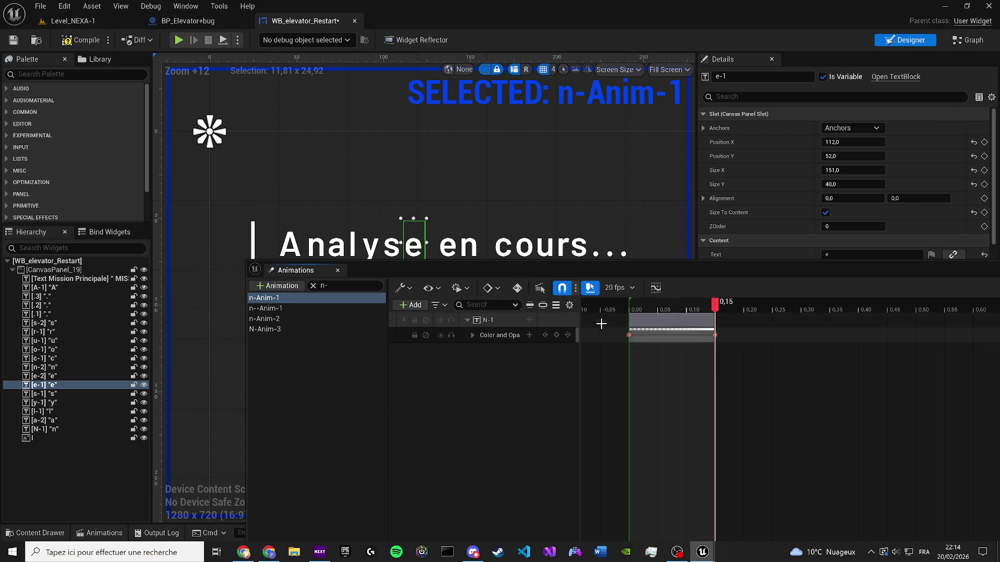
{"action": "mouse_move", "coordinate": [484, 271]}
{"action": "left_mouse_down"}
{"action": "mouse_move", "coordinate": [451, 294]}
{"action": "mouse_move", "coordinate": [460, 316]}
{"action": "left_mouse_up"}
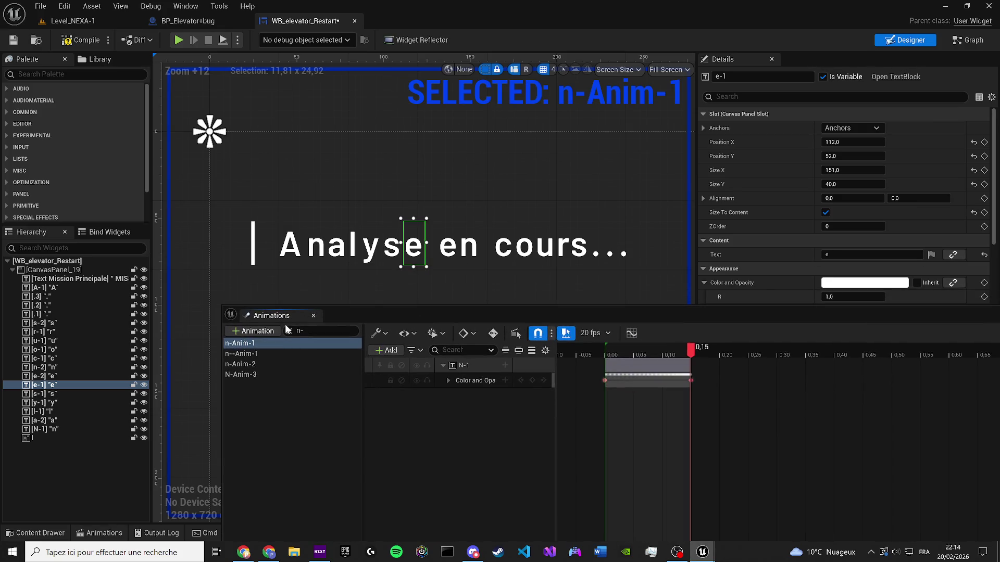
{"action": "left_click", "coordinate": [286, 328]}
{"action": "key", "text": "BackSpace"}
{"action": "key", "text": "BackSpace"}
Select a-2-Anim-1 and nudge the e letter up to Position Y 48
{"action": "left_click", "coordinate": [407, 255]}
{"action": "key", "text": "Up"}
{"action": "left_click", "coordinate": [259, 387]}
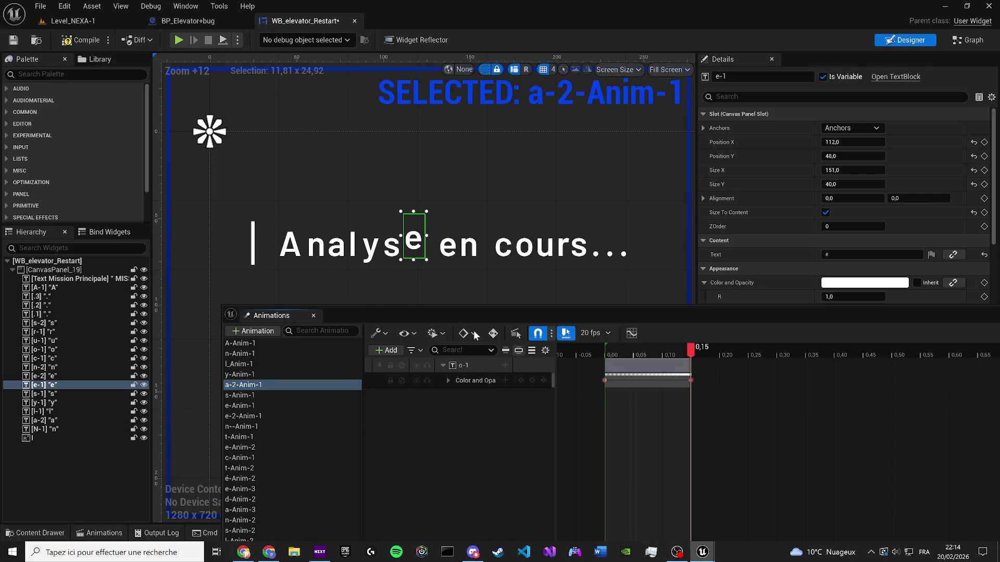
Move the animation window down and nudge the e letter back down to undo the accidental move
{"action": "left_click_drag", "start_coordinate": [272, 315], "coordinate": [300, 354]}
{"action": "left_click", "coordinate": [310, 440]}
{"action": "left_click", "coordinate": [419, 233]}
{"action": "key", "text": "Down"}
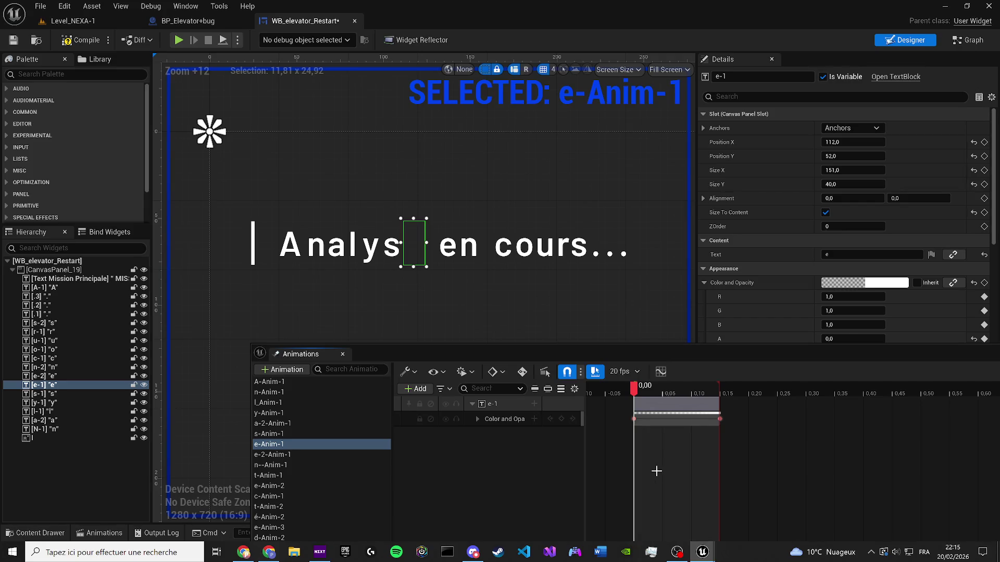
Preview the e-2-Anim-1 and n--Anim-1 fades
{"action": "left_click", "coordinate": [265, 456]}
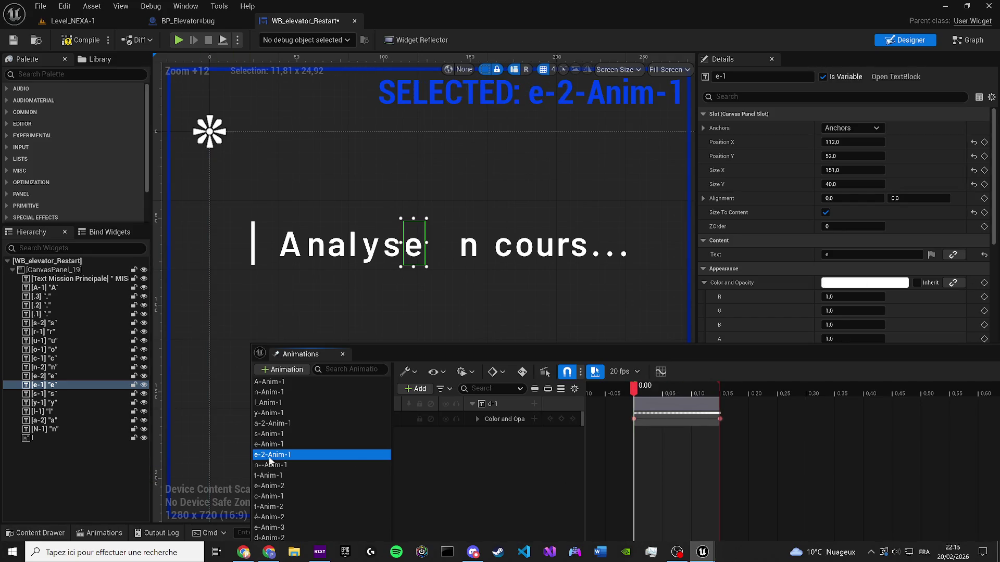
{"action": "left_click", "coordinate": [640, 435]}
{"action": "key", "text": "space"}
{"action": "left_click", "coordinate": [263, 466]}
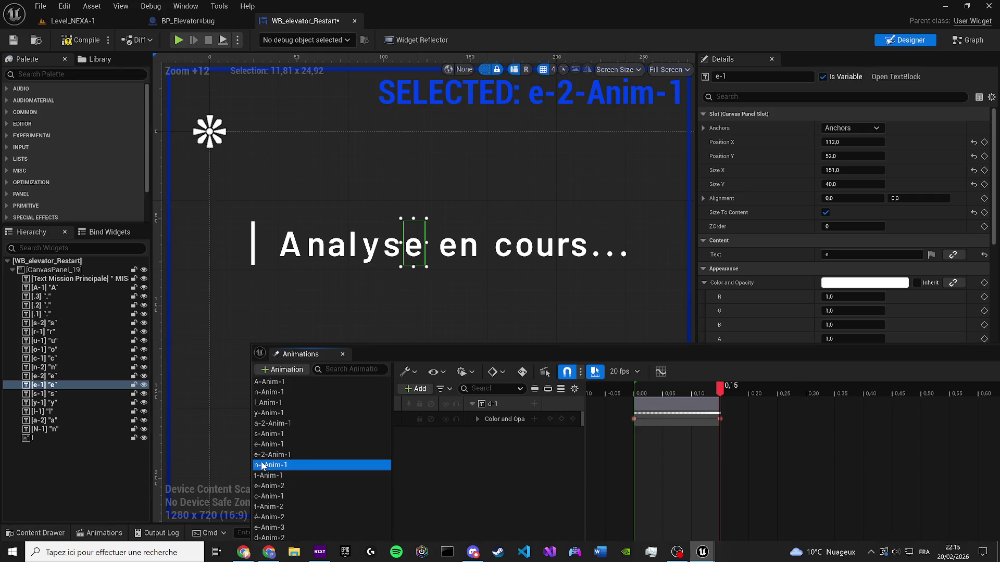
{"action": "left_click", "coordinate": [661, 458]}
{"action": "key", "text": "space"}
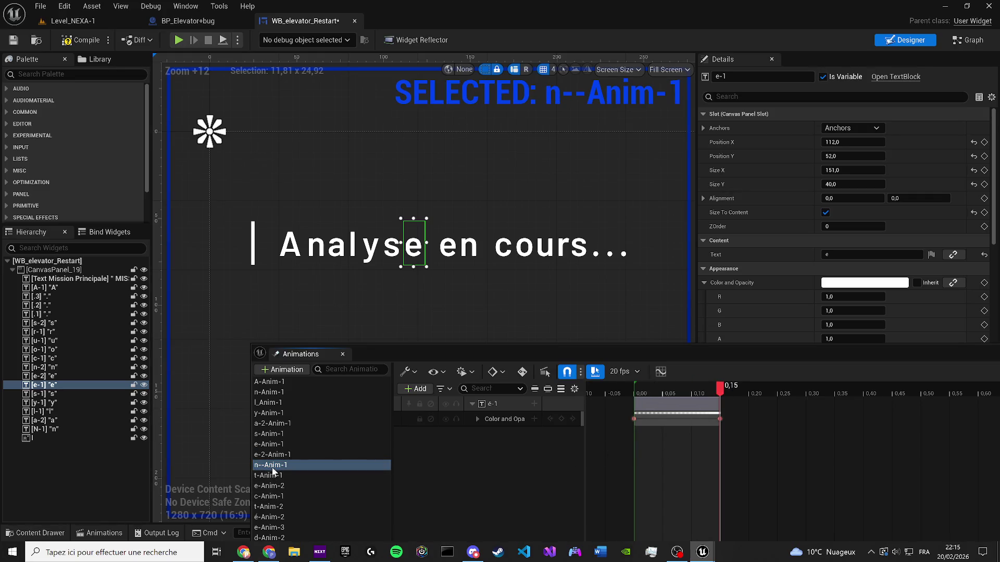
Rename n--Anim-1 to n-2-Anim-1
{"action": "double_click", "coordinate": [272, 470]}
{"action": "key", "text": "Home"}
{"action": "key", "text": "Right"}
{"action": "key", "text": "Right"}
{"action": "type", "text": "2"}
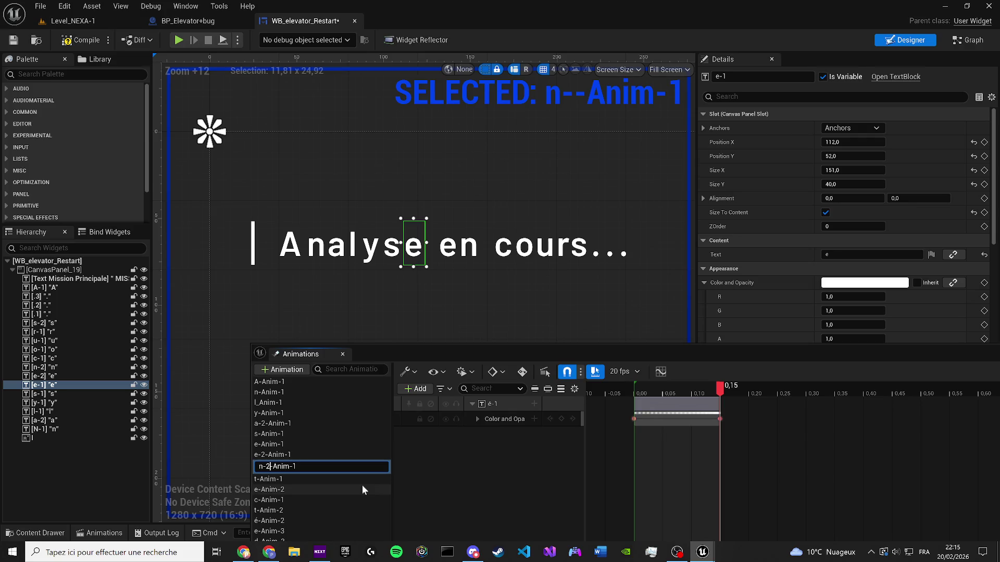
{"action": "key", "text": "Return"}
Delete t-Anim-1, then preview the e-Anim-2 and c-Anim-1 fades
{"action": "left_click", "coordinate": [292, 471]}
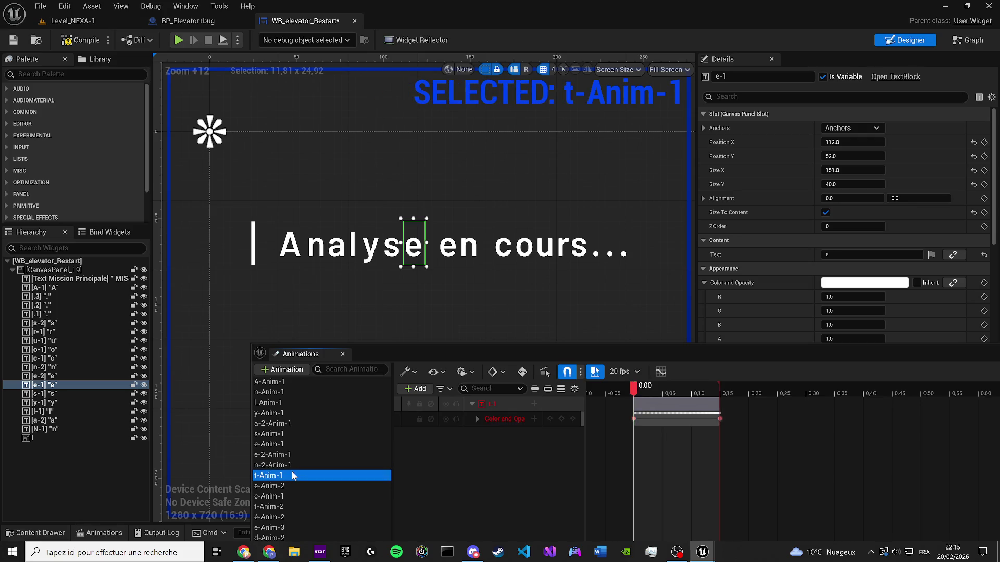
{"action": "key", "text": "Delete"}
{"action": "left_click", "coordinate": [280, 475]}
{"action": "left_click", "coordinate": [704, 480]}
{"action": "key", "text": "space"}
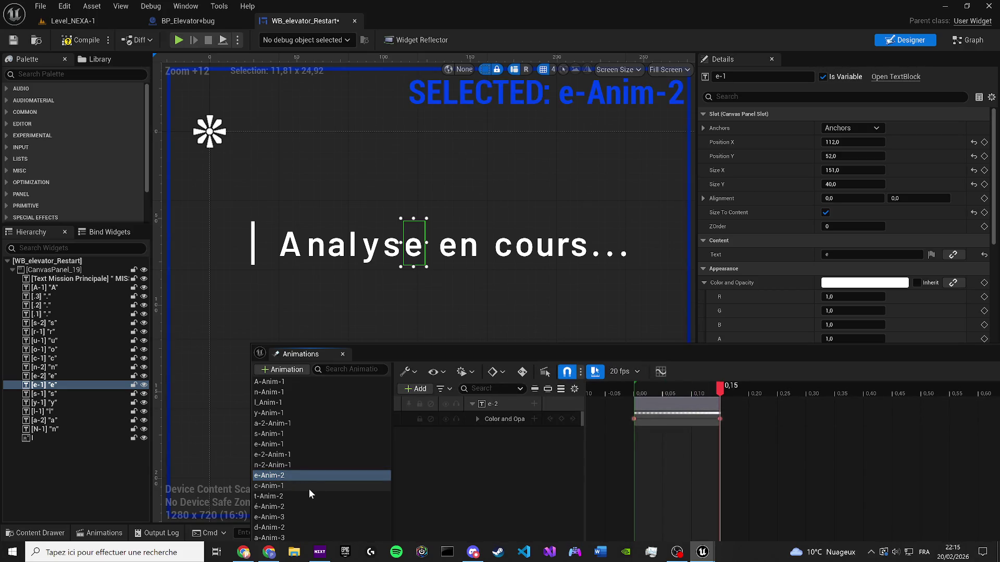
{"action": "left_click", "coordinate": [308, 489]}
{"action": "left_click", "coordinate": [675, 484]}
{"action": "key", "text": "space"}
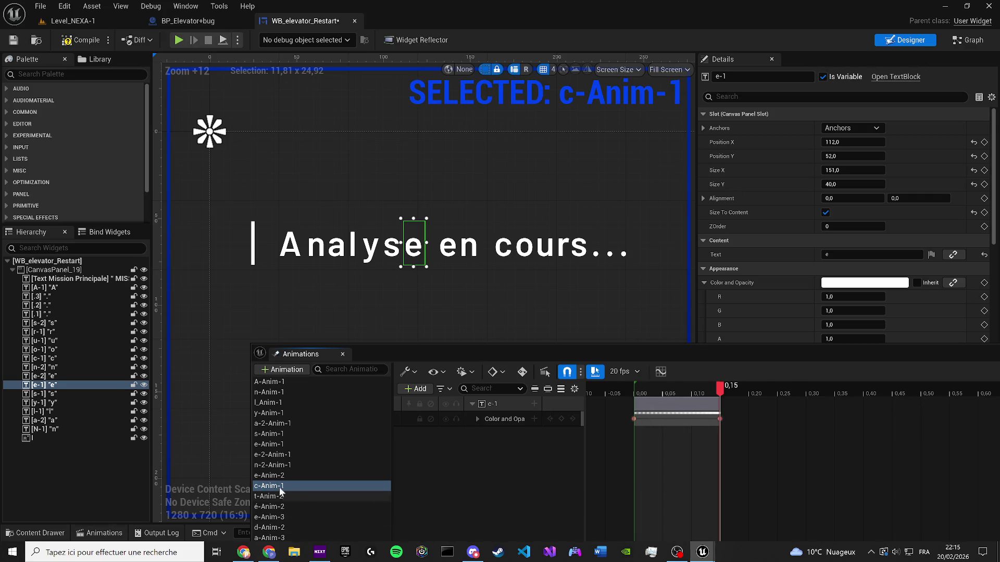
Delete the broken t-Anim-2, é-Anim-2 and e-Anim-3 animations
{"action": "left_click", "coordinate": [270, 497]}
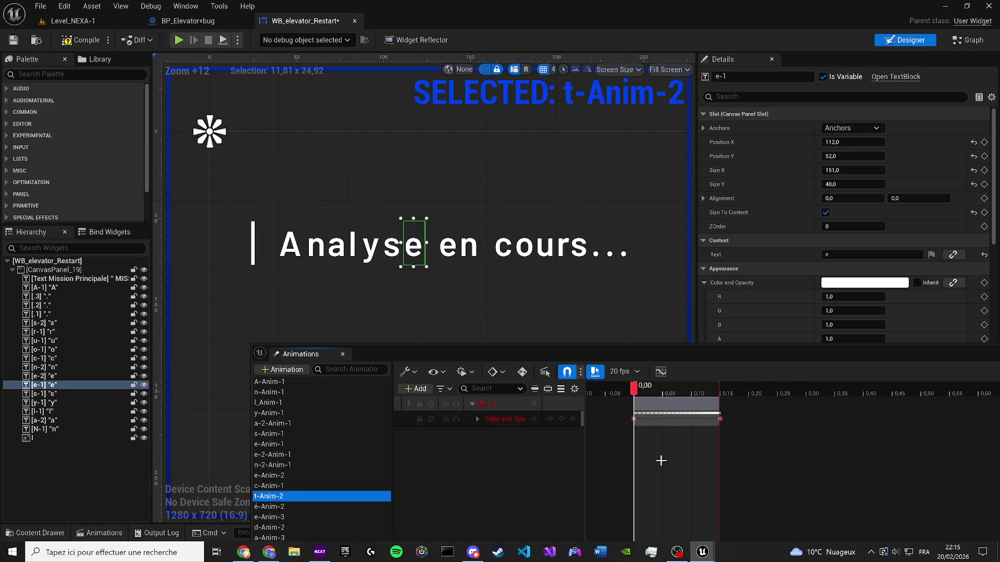
{"action": "key", "text": "Delete"}
{"action": "left_click", "coordinate": [276, 495]}
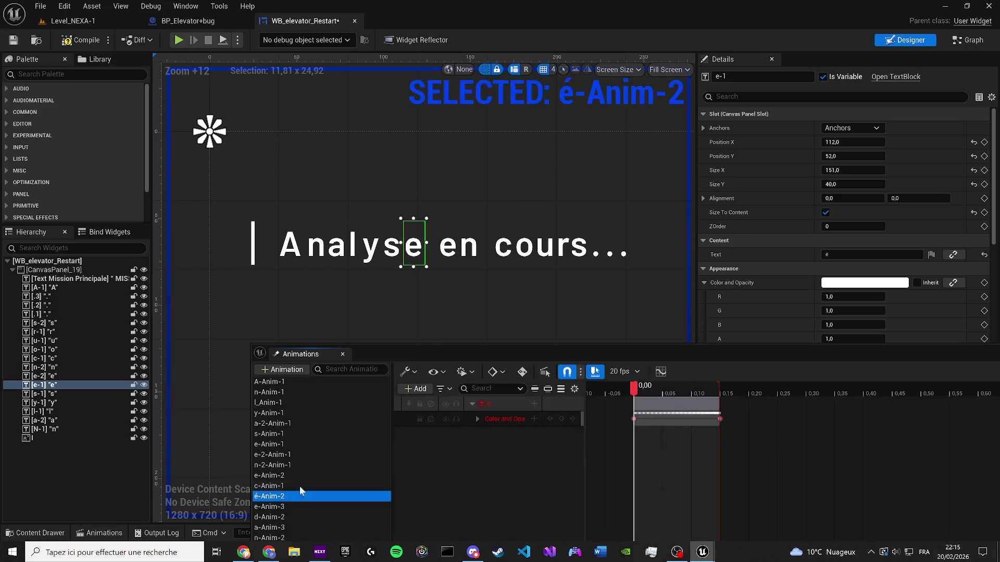
{"action": "key", "text": "Delete"}
{"action": "left_click", "coordinate": [325, 493]}
{"action": "key", "text": "Delete"}
{"action": "left_click", "coordinate": [294, 495]}
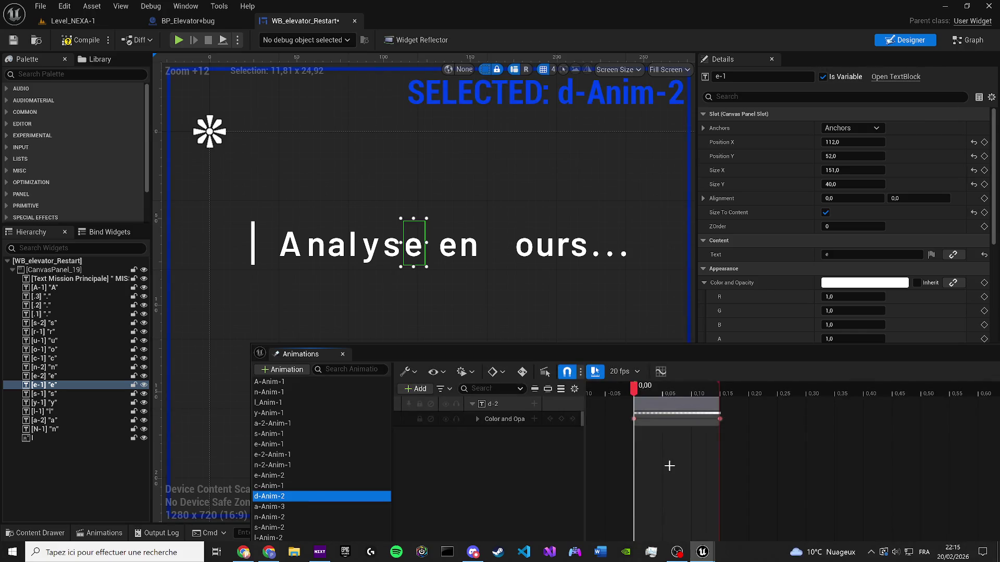
{"action": "left_click", "coordinate": [670, 467]}
{"action": "key", "text": "space"}
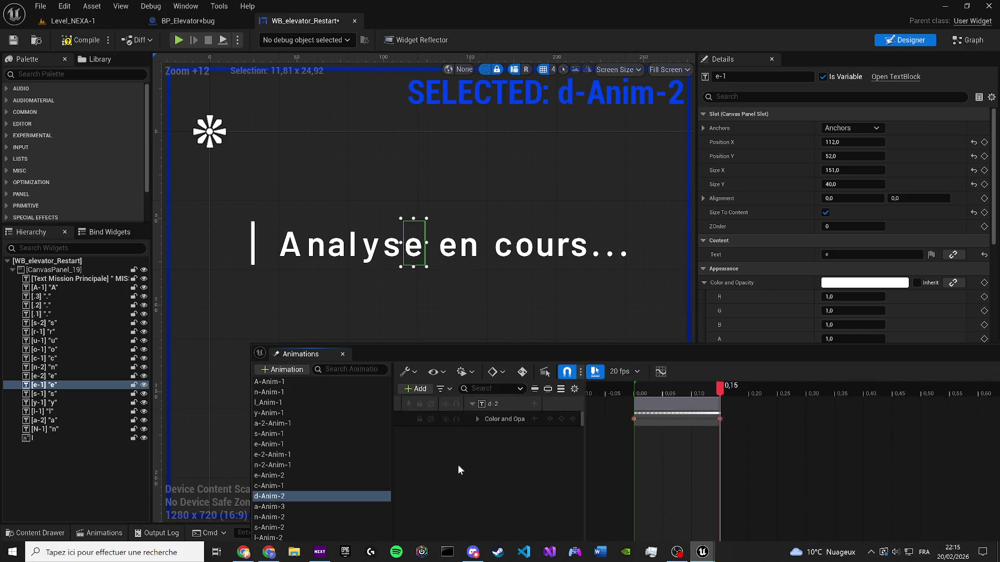
Check which letter c-Anim-1 fades and delete the d-Anim-2 animation
{"action": "left_click", "coordinate": [334, 485]}
{"action": "left_click", "coordinate": [672, 471]}
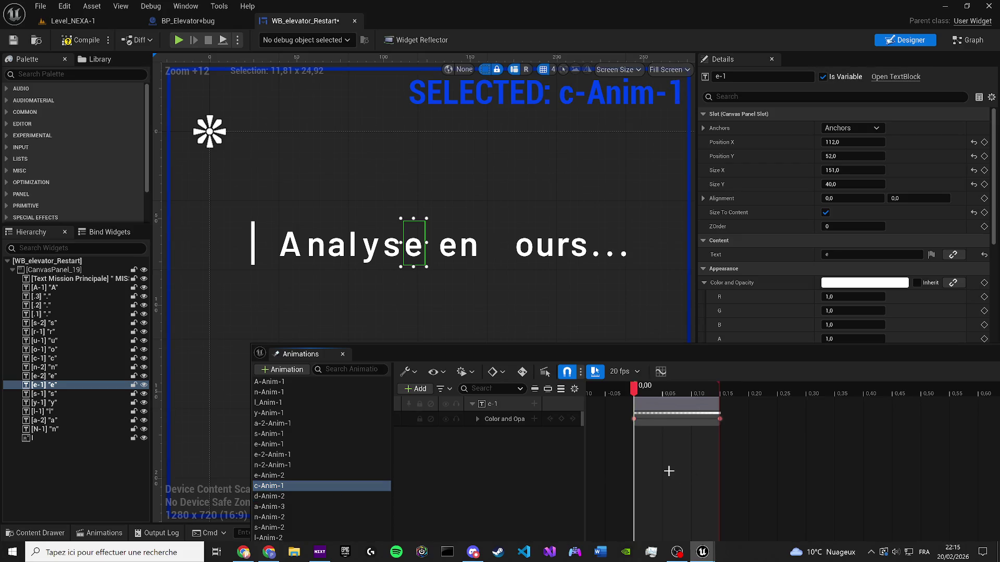
{"action": "key", "text": "space"}
{"action": "left_click", "coordinate": [280, 496]}
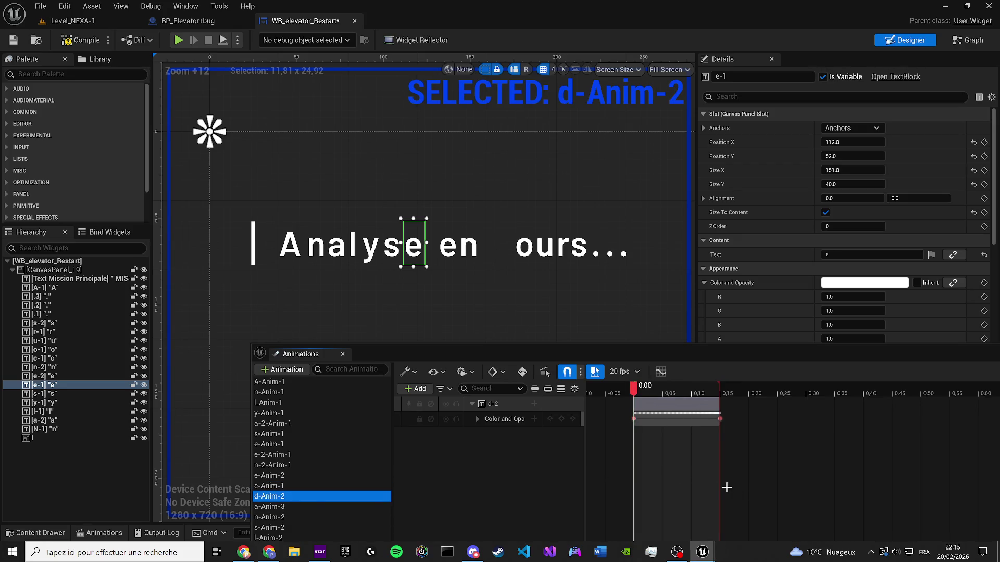
{"action": "key", "text": "Delete"}
{"action": "left_click", "coordinate": [266, 495]}
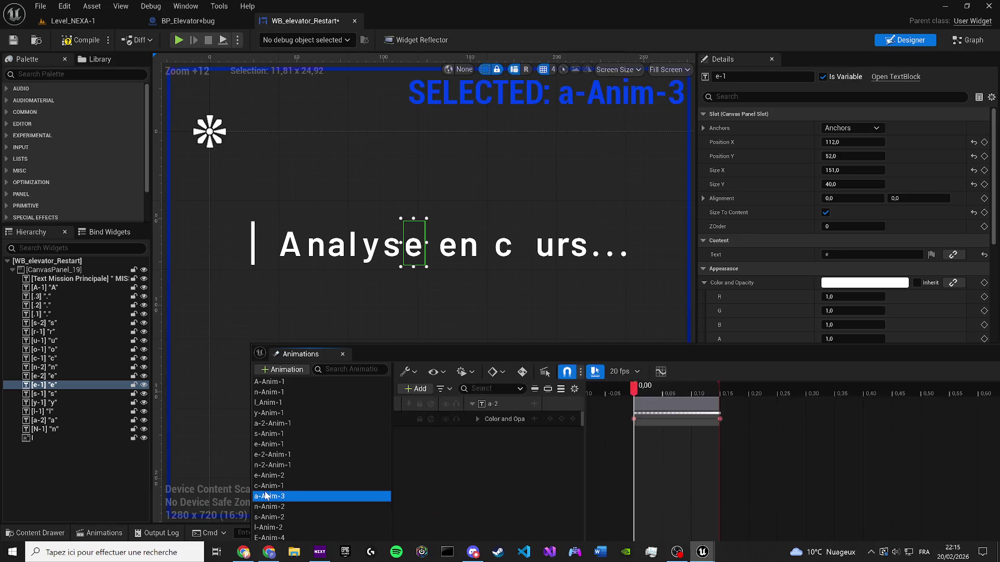
Preview the a-Anim-3 fade (the o of 'cours') and the n-Anim-2 fade
{"action": "left_click", "coordinate": [674, 487]}
{"action": "key", "text": "space"}
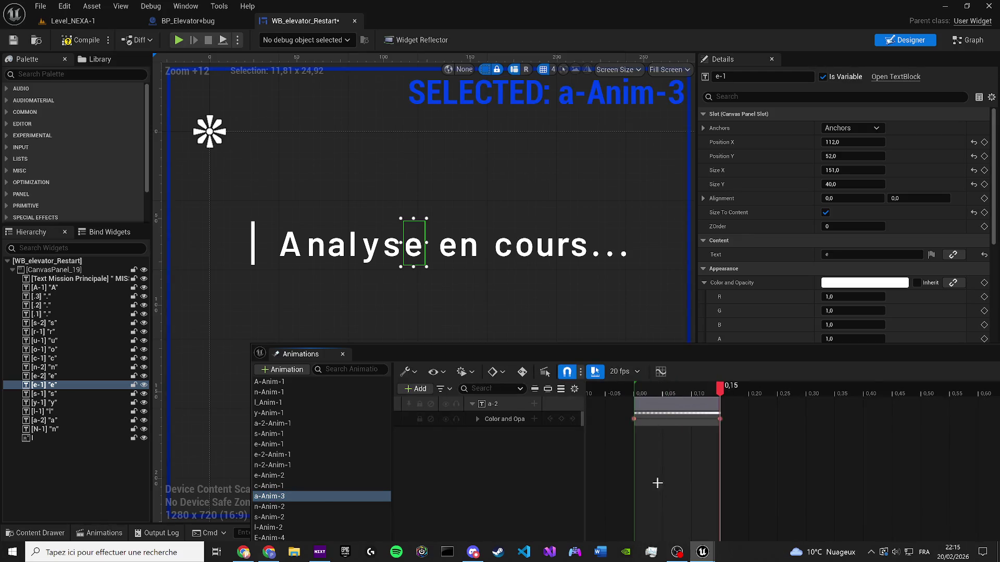
{"action": "left_click", "coordinate": [312, 504]}
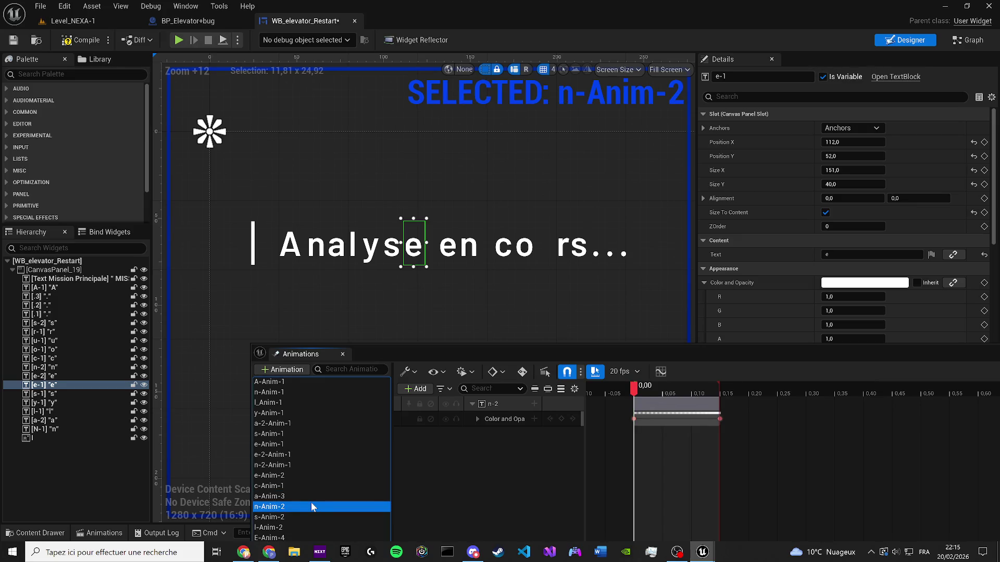
{"action": "left_click", "coordinate": [327, 503]}
{"action": "left_click", "coordinate": [274, 509]}
{"action": "left_click", "coordinate": [662, 459]}
{"action": "key", "text": "space"}
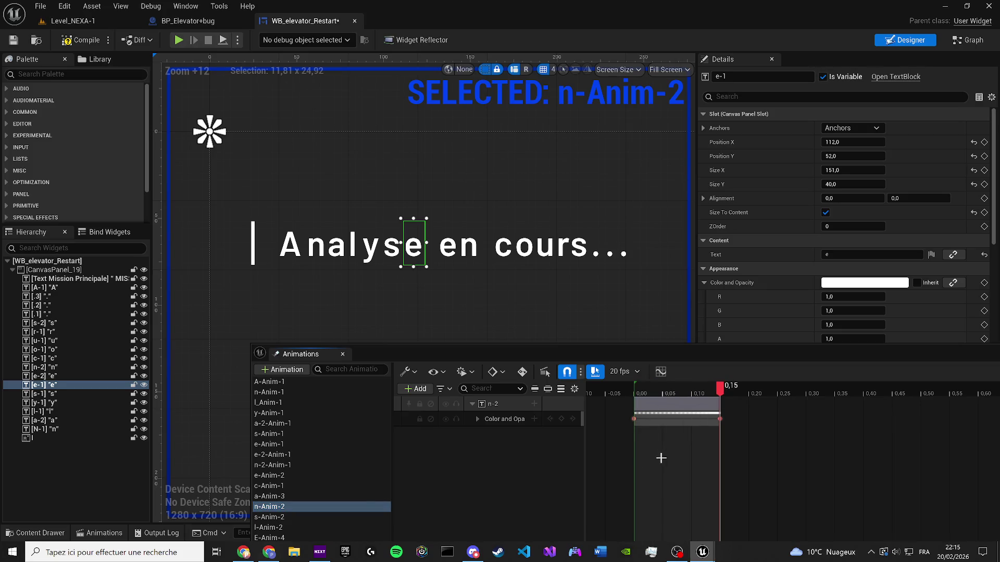
Start renaming a-Anim-3 to o-Anim-3 by removing its leading a
{"action": "left_click", "coordinate": [260, 497]}
{"action": "left_click", "coordinate": [327, 499]}
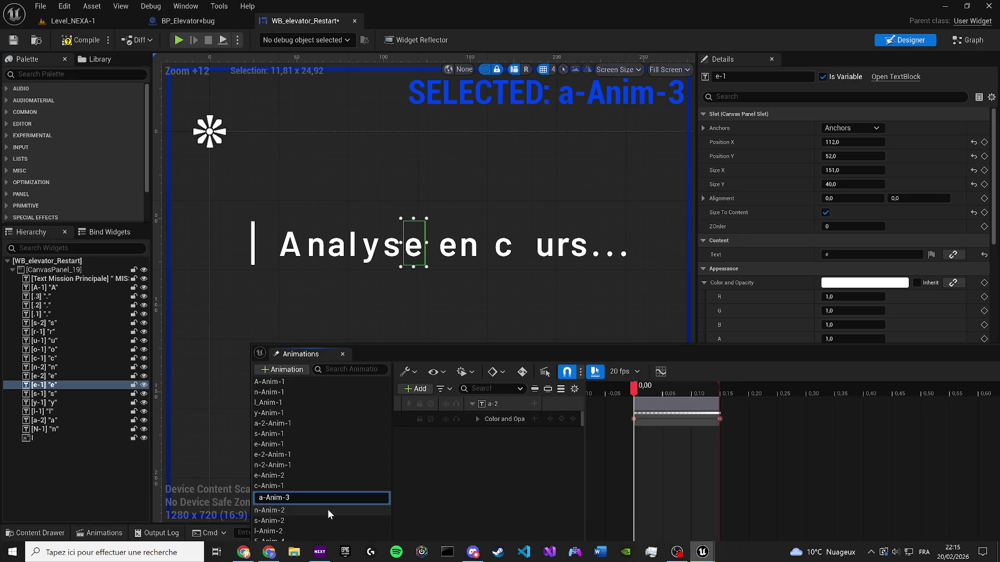
{"action": "key", "text": "Home"}
{"action": "key", "text": "Right"}
{"action": "key", "text": "BackSpace"}
Finish naming the o fade o-Anim-3, then rename n-Anim-2, which fades the u, to u-Anim-2
{"action": "type", "text": "o"}
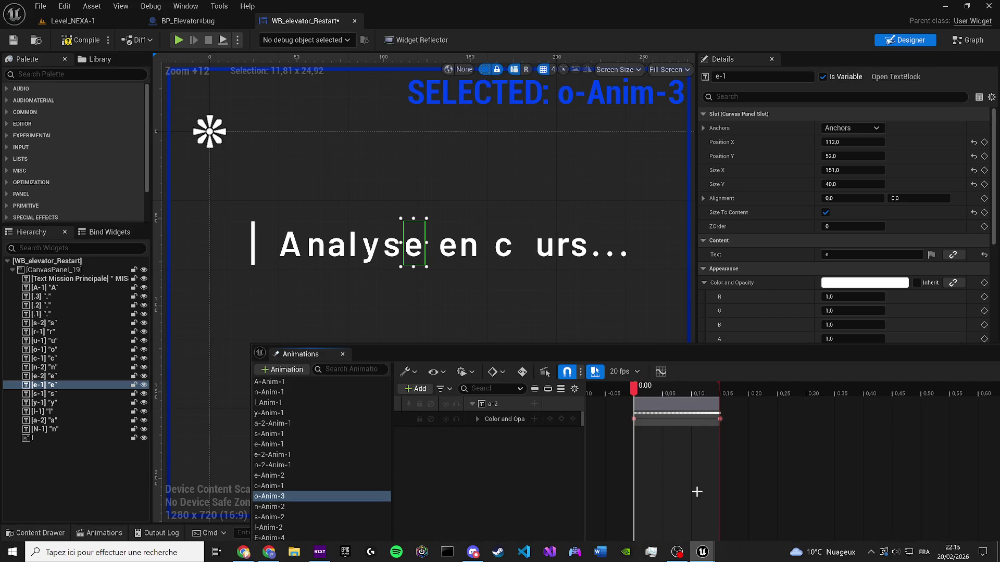
{"action": "left_click", "coordinate": [279, 507]}
{"action": "left_click", "coordinate": [639, 475]}
{"action": "key", "text": "space"}
{"action": "left_click", "coordinate": [272, 508]}
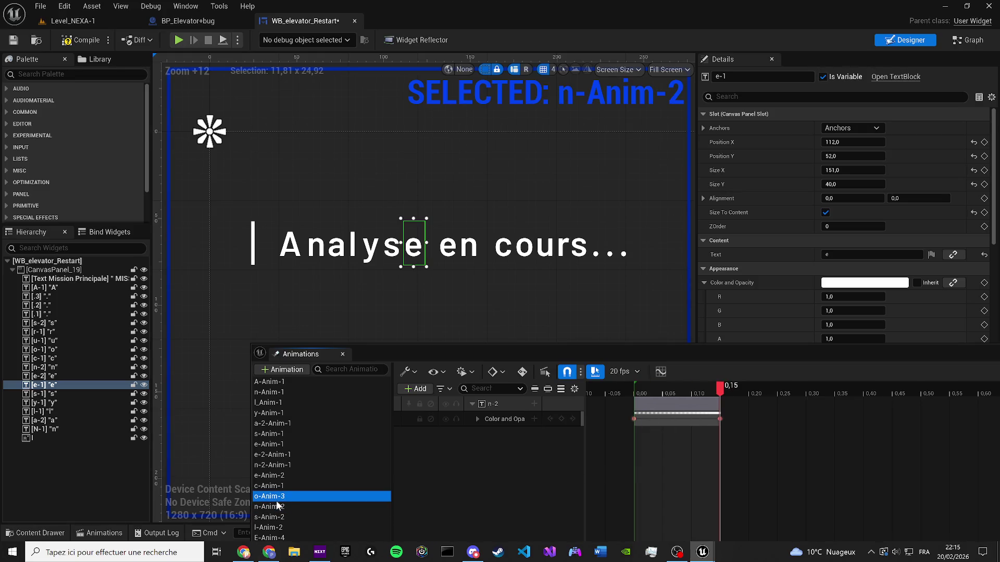
{"action": "key", "text": "space"}
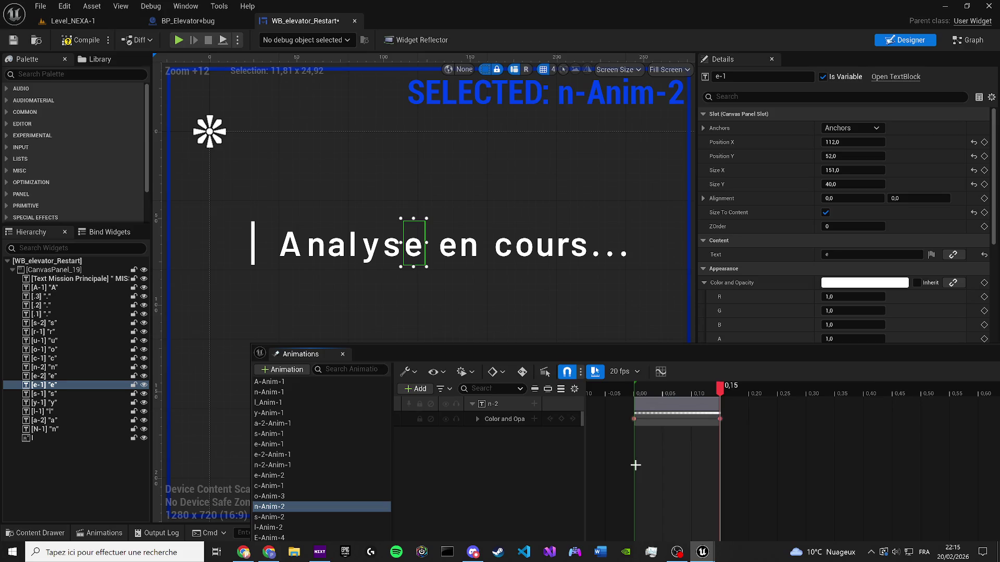
{"action": "double_click", "coordinate": [301, 507]}
{"action": "key", "text": "End"}
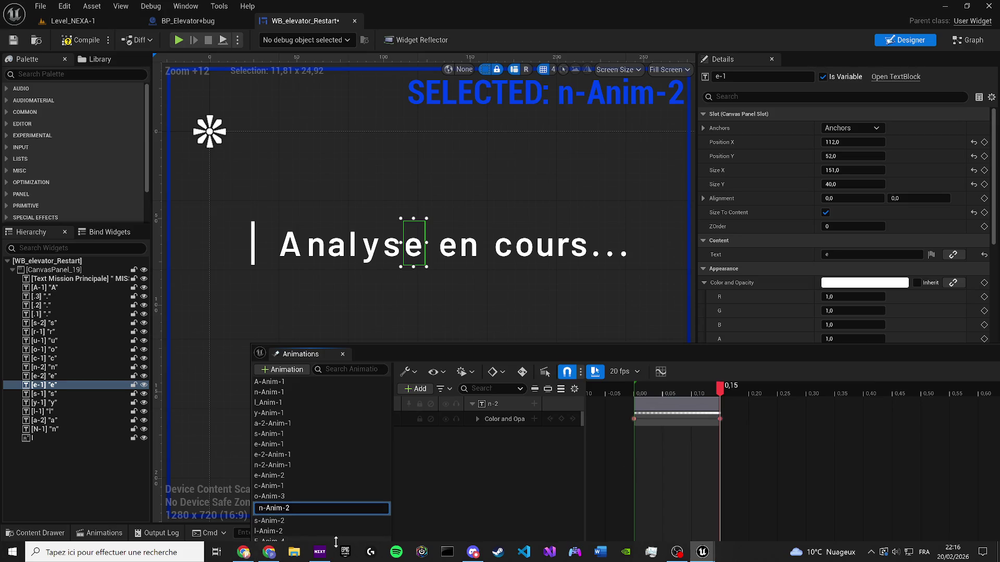
{"action": "key", "text": "Return"}
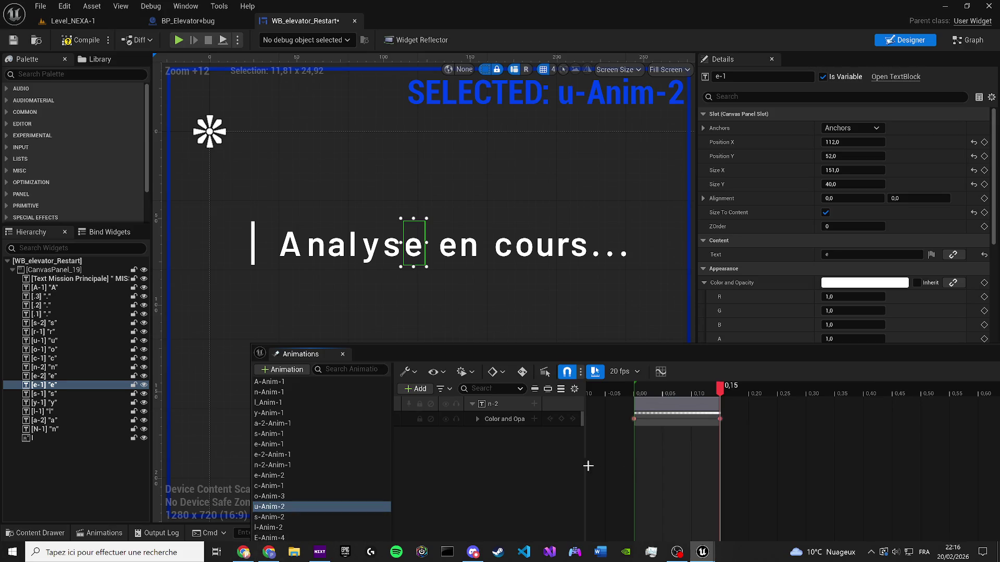
Delete the old duplicate s-Anim-2 animation
{"action": "left_click", "coordinate": [681, 463]}
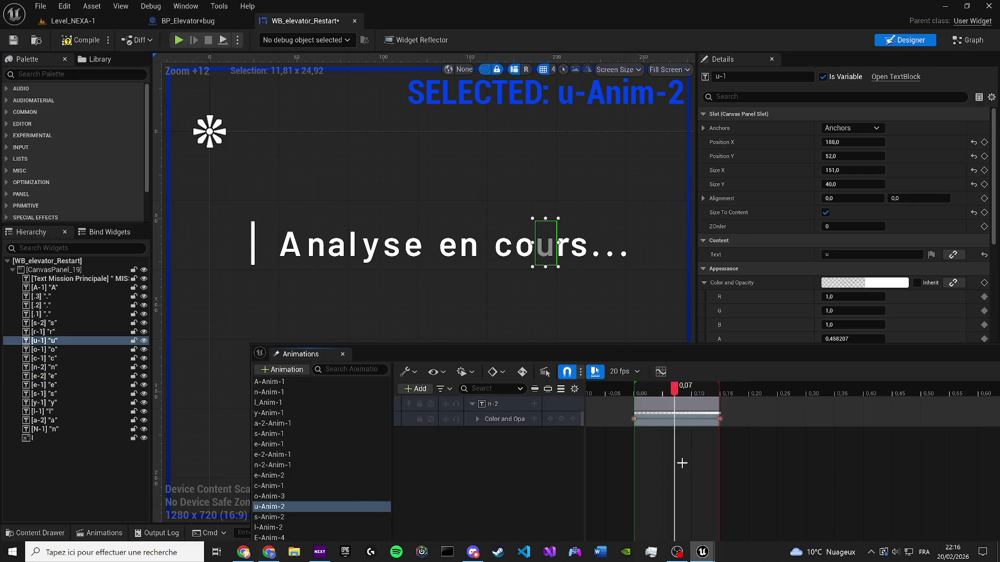
{"action": "left_click", "coordinate": [266, 518]}
{"action": "left_click", "coordinate": [659, 504]}
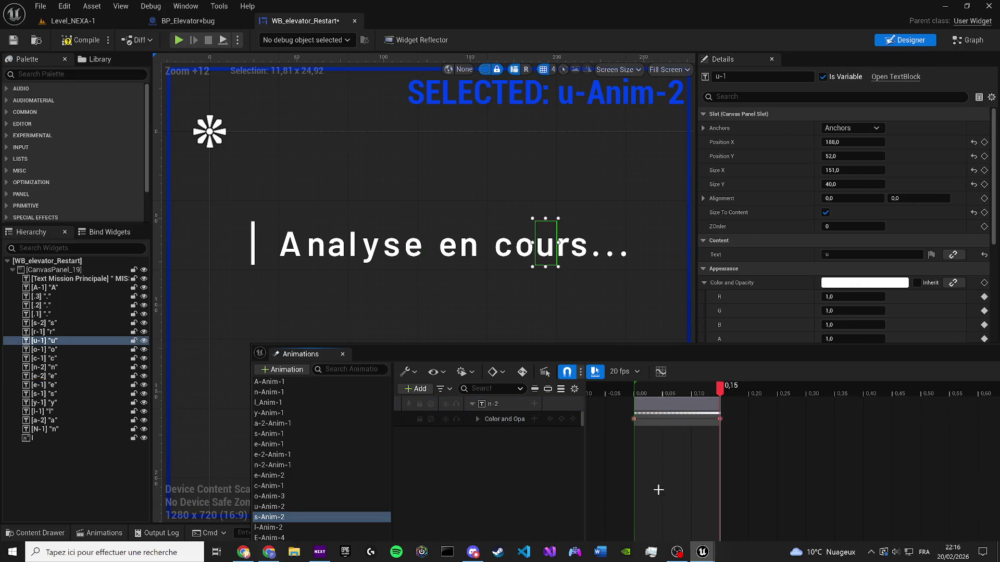
{"action": "left_click", "coordinate": [277, 518]}
{"action": "key", "text": "Delete"}
{"action": "left_click", "coordinate": [324, 516]}
Rename l-Anim-2, which fades the s of cours, to s-Anim-2
{"action": "left_click", "coordinate": [682, 503]}
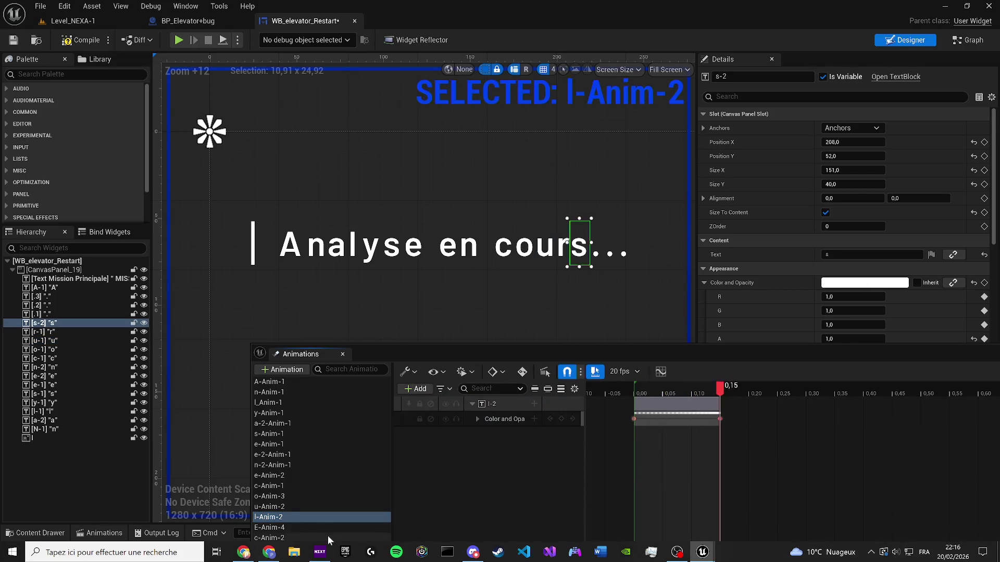
{"action": "left_click", "coordinate": [284, 527]}
{"action": "double_click", "coordinate": [323, 518]}
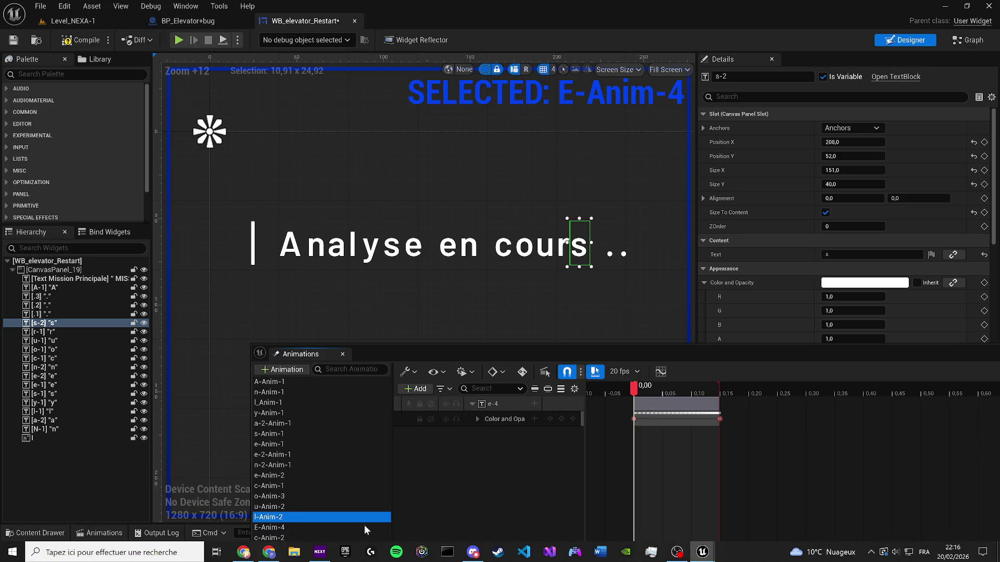
{"action": "key", "text": "End"}
{"action": "key", "text": "Delete"}
{"action": "type", "text": "s-"}
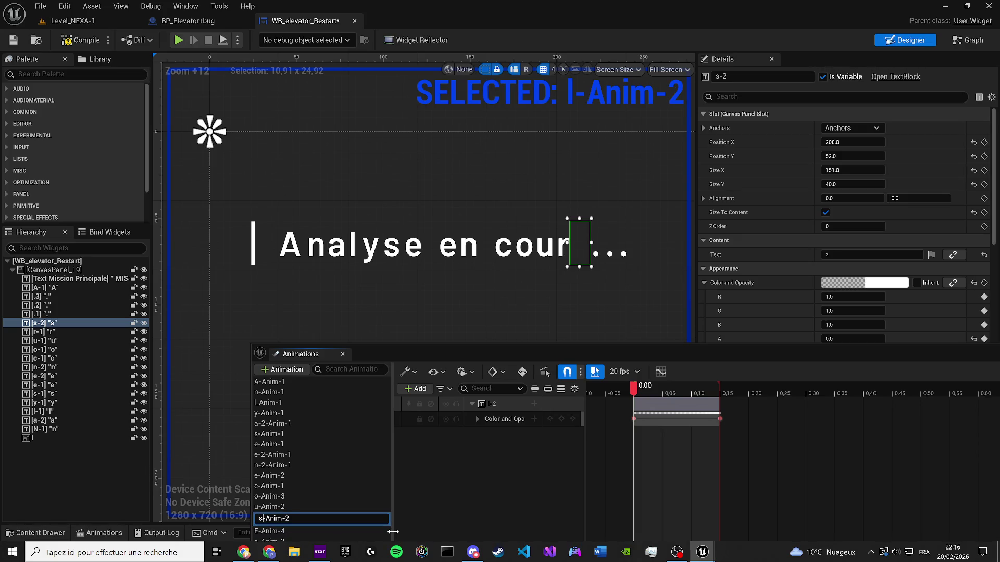
{"action": "type", "text": "1"}
{"action": "key", "text": "BackSpace"}
{"action": "key", "text": "Return"}
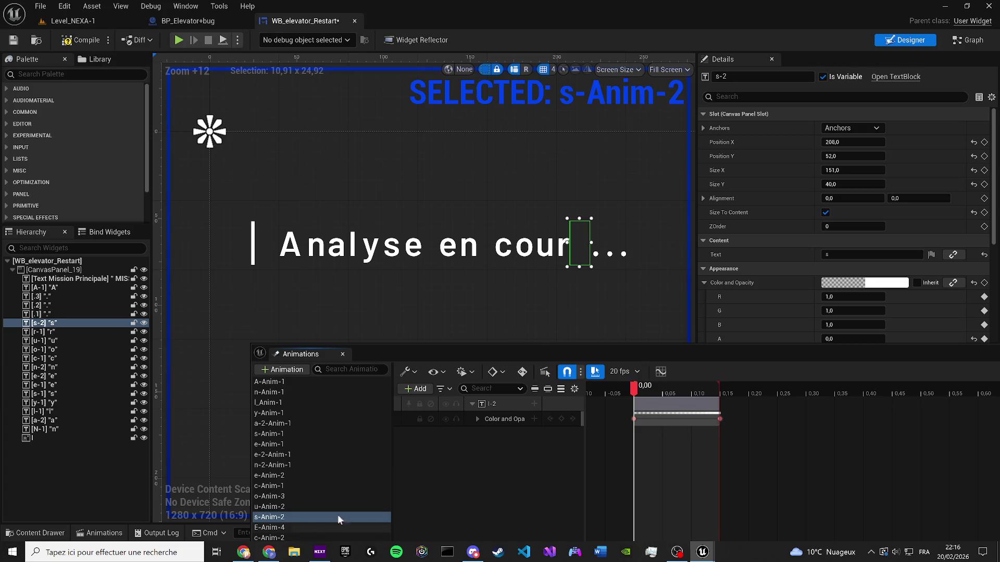
Preview E-Anim-4, which fades the first period, and float the animation list as a separate window
{"action": "left_click", "coordinate": [281, 528]}
{"action": "left_click", "coordinate": [661, 459]}
{"action": "key", "text": "space"}
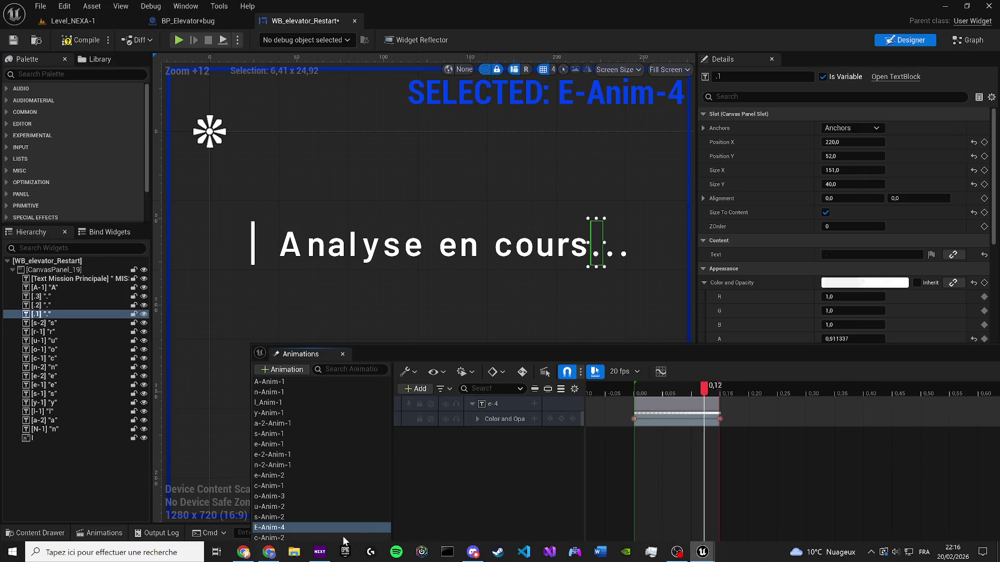
{"action": "mouse_move", "coordinate": [321, 351]}
{"action": "left_mouse_down"}
{"action": "mouse_move", "coordinate": [421, 339]}
{"action": "mouse_move", "coordinate": [744, 261]}
{"action": "mouse_move", "coordinate": [872, 269]}
{"action": "mouse_move", "coordinate": [806, 253]}
{"action": "left_mouse_up"}
Try renaming E-Anim-4 to '.', which is rejected as an invalid character
{"action": "double_click", "coordinate": [672, 428]}
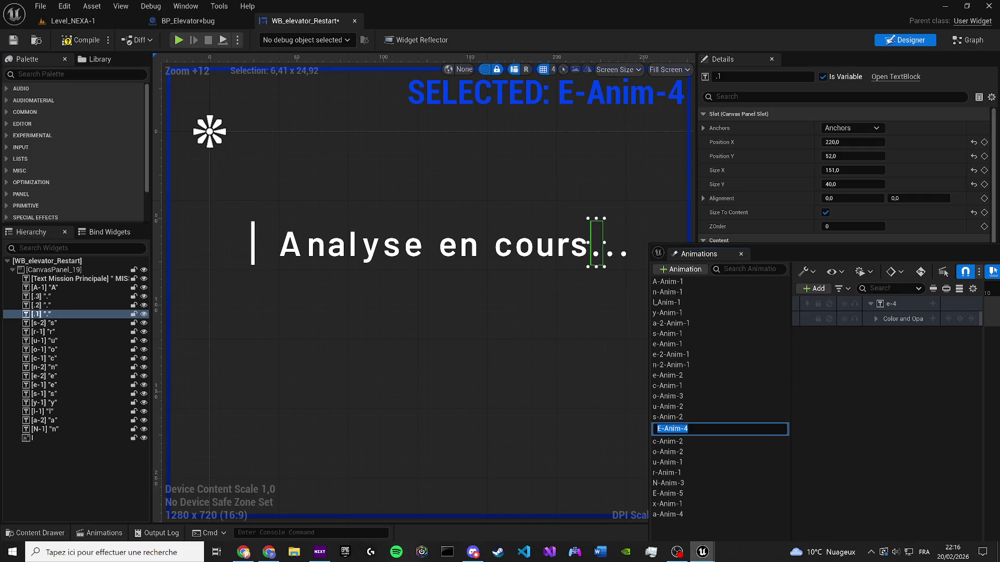
{"action": "key", "text": "Escape"}
{"action": "key", "text": "F2"}
{"action": "type", "text": ".-"}
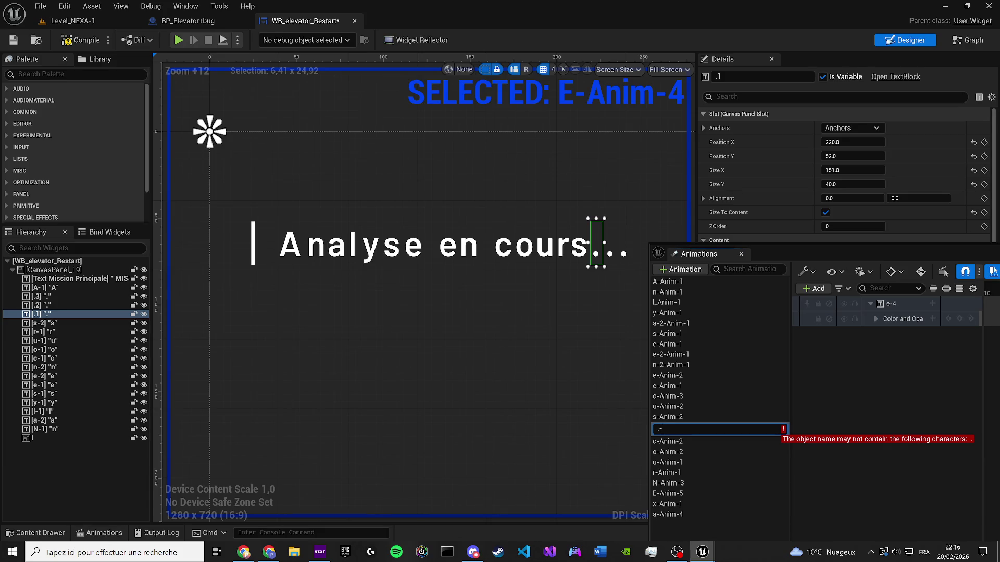
{"action": "key", "text": "BackSpace"}
{"action": "type", "text": "."}
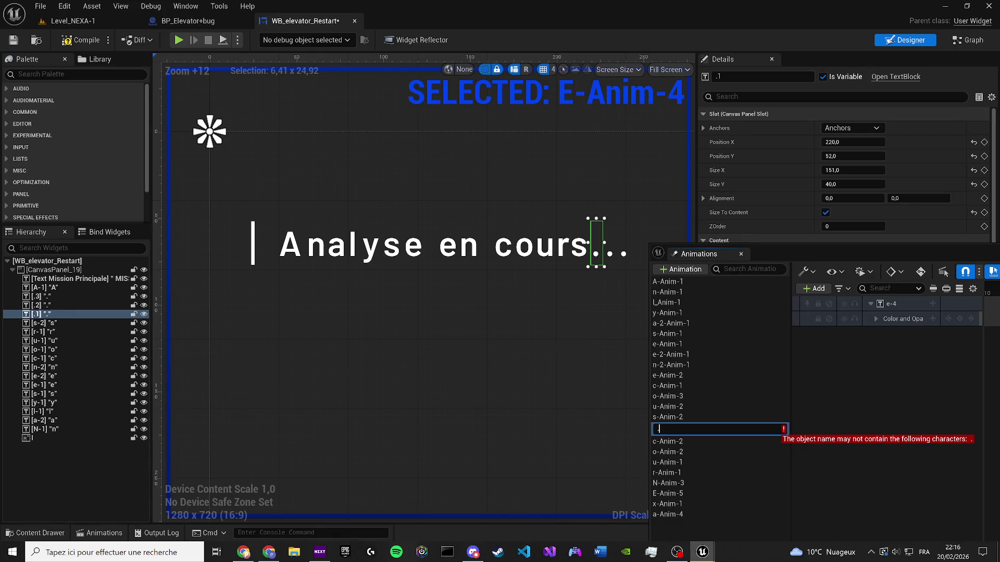
Rename the selected animation to 11
{"action": "key", "text": "BackSpace"}
{"action": "type", "text": "1"}
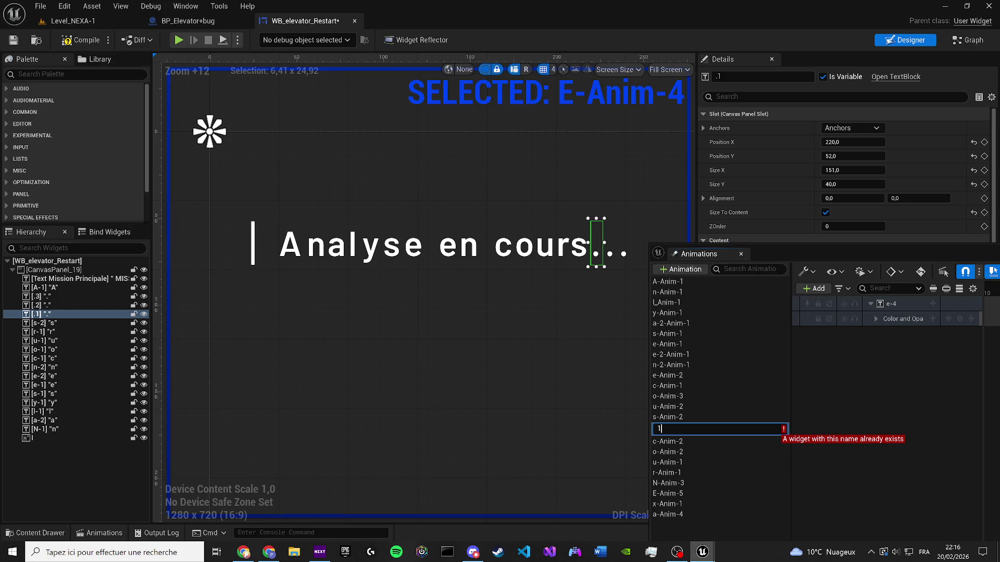
{"action": "type", "text": "1"}
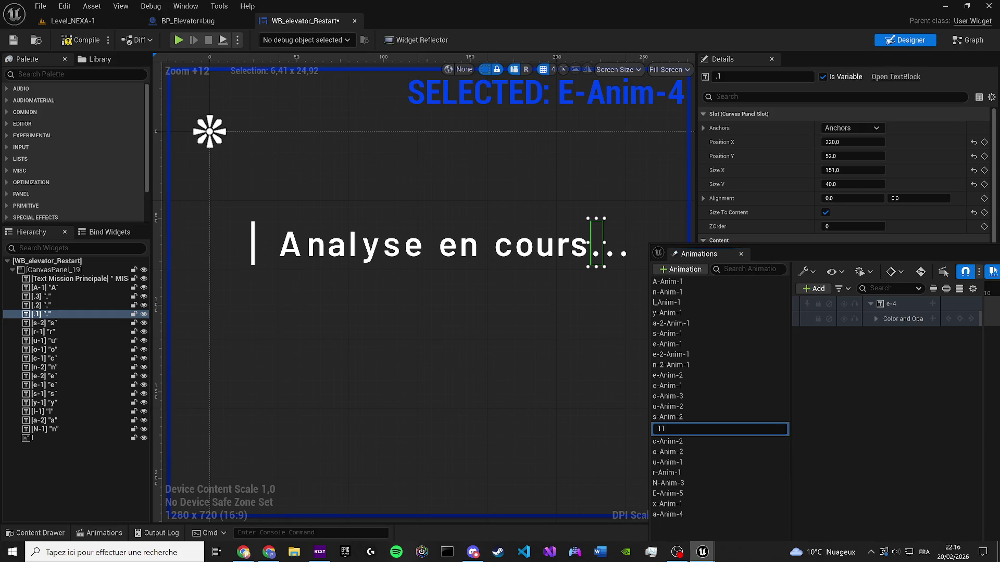
{"action": "key", "text": "Return"}
Preview animation 11 on the second dot and widen the animation editor to show its timeline
{"action": "left_click", "coordinate": [609, 258]}
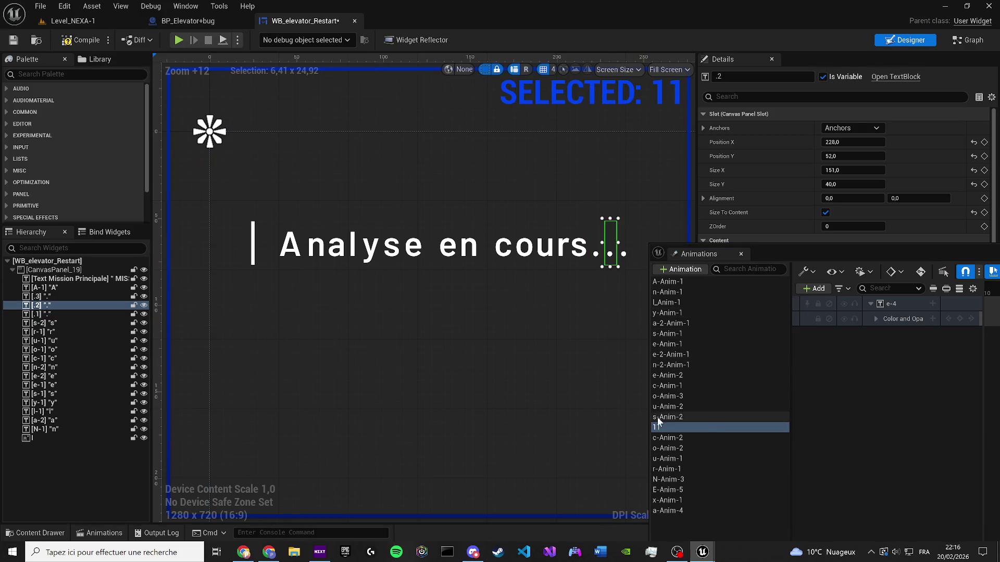
{"action": "left_click", "coordinate": [668, 430]}
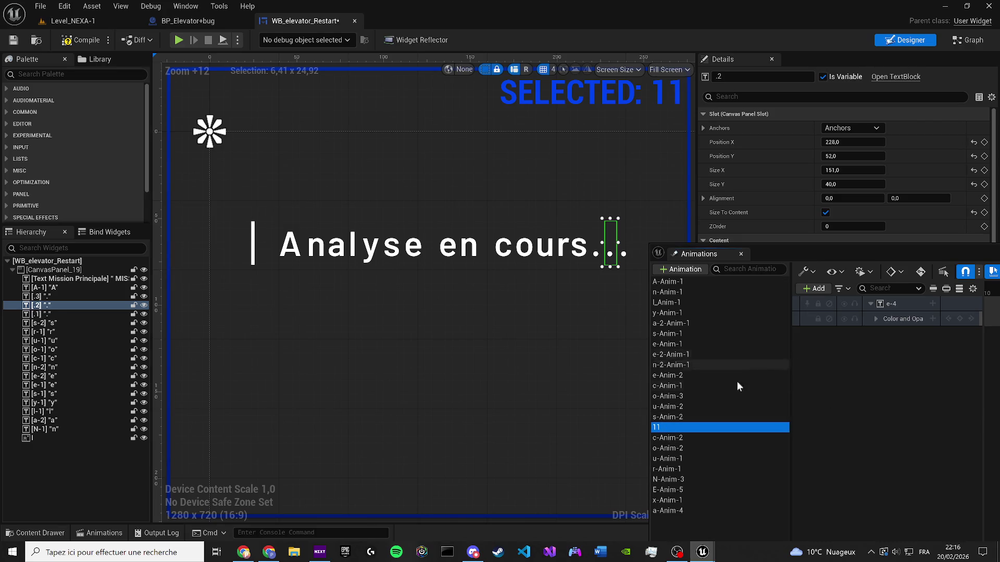
{"action": "left_click", "coordinate": [684, 417]}
{"action": "left_click", "coordinate": [662, 427]}
{"action": "left_click", "coordinate": [932, 393]}
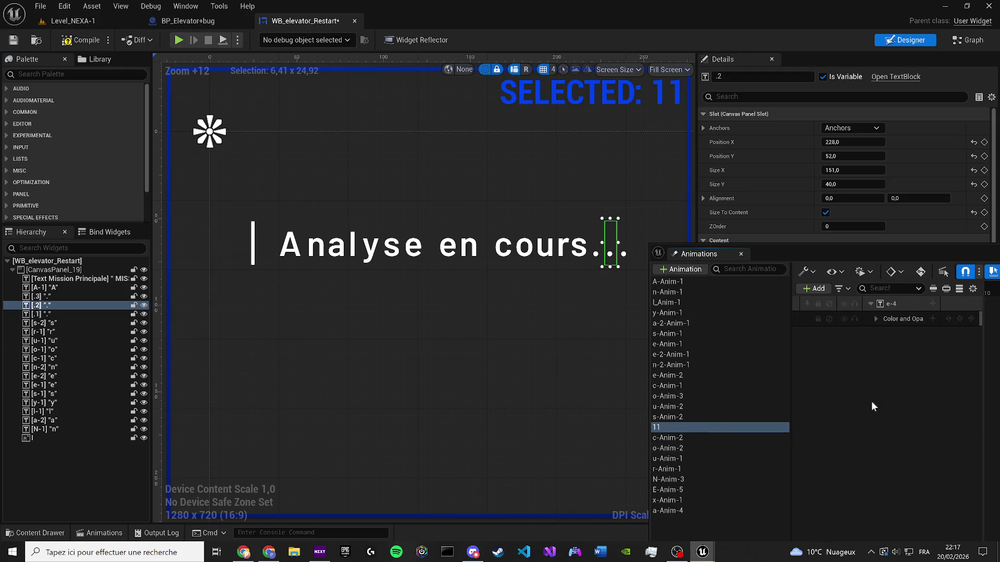
{"action": "left_click_drag", "start_coordinate": [787, 251], "coordinate": [482, 305]}
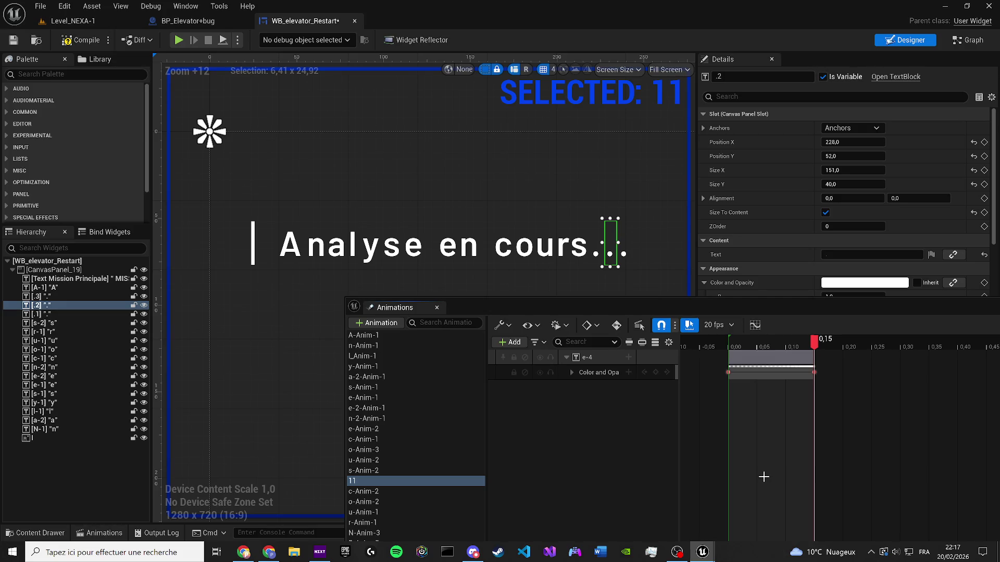
Preview the c-Anim-2 animation and rename it to 12
{"action": "left_click", "coordinate": [401, 490]}
{"action": "left_click", "coordinate": [691, 412]}
{"action": "key", "text": "space"}
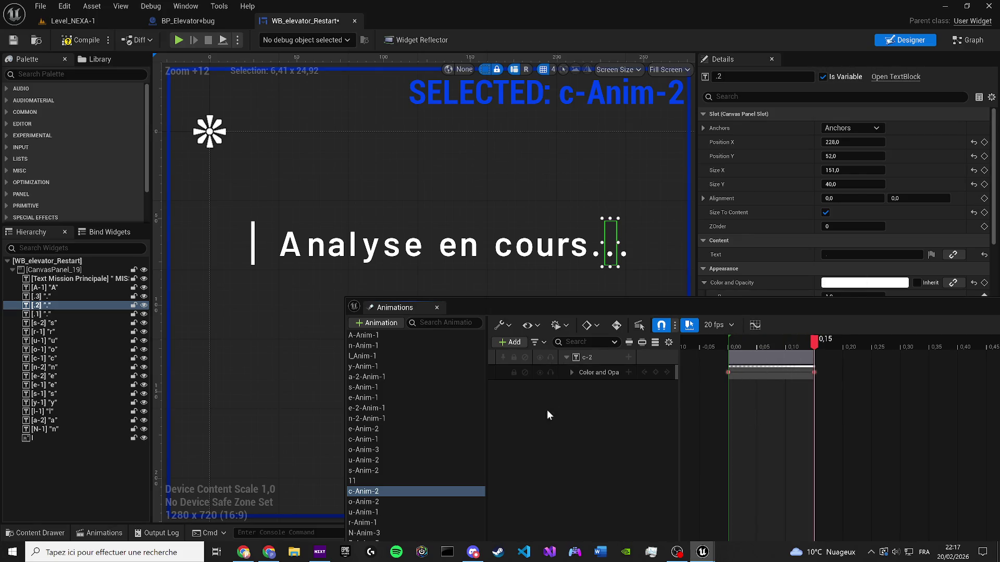
{"action": "double_click", "coordinate": [395, 491]}
{"action": "type", "text": "11"}
{"action": "key", "text": "BackSpace"}
{"action": "type", "text": "2"}
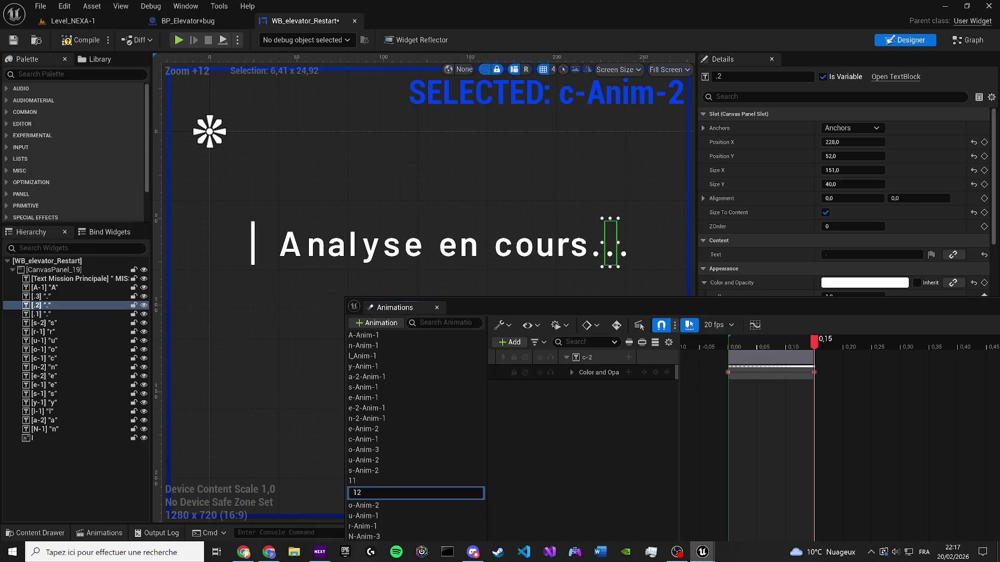
{"action": "key", "text": "Return"}
Rename o-Anim-2 to 13, then play the u-Anim-1 animation preview
{"action": "left_click", "coordinate": [351, 503]}
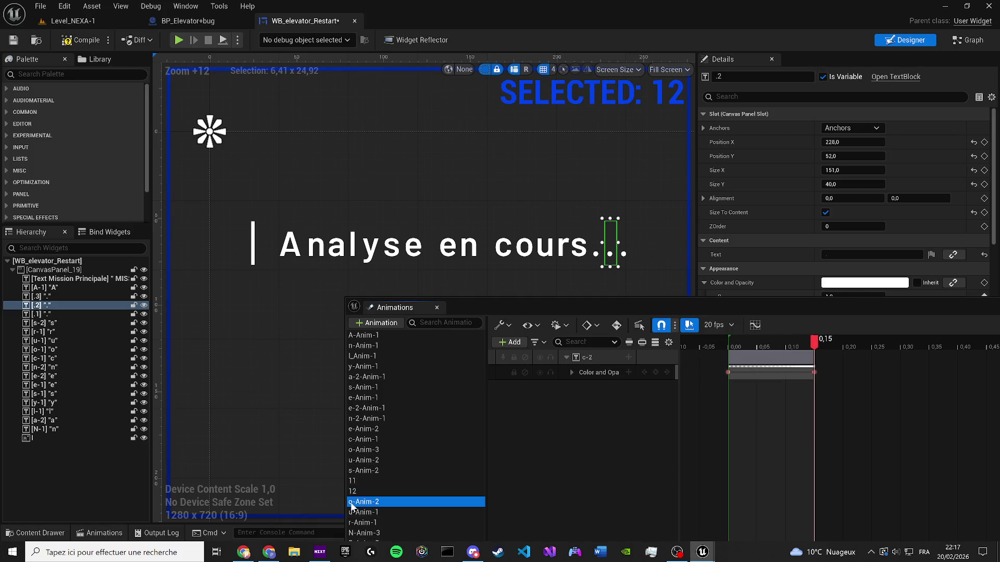
{"action": "left_click", "coordinate": [736, 463]}
{"action": "double_click", "coordinate": [395, 501]}
{"action": "type", "text": "136"}
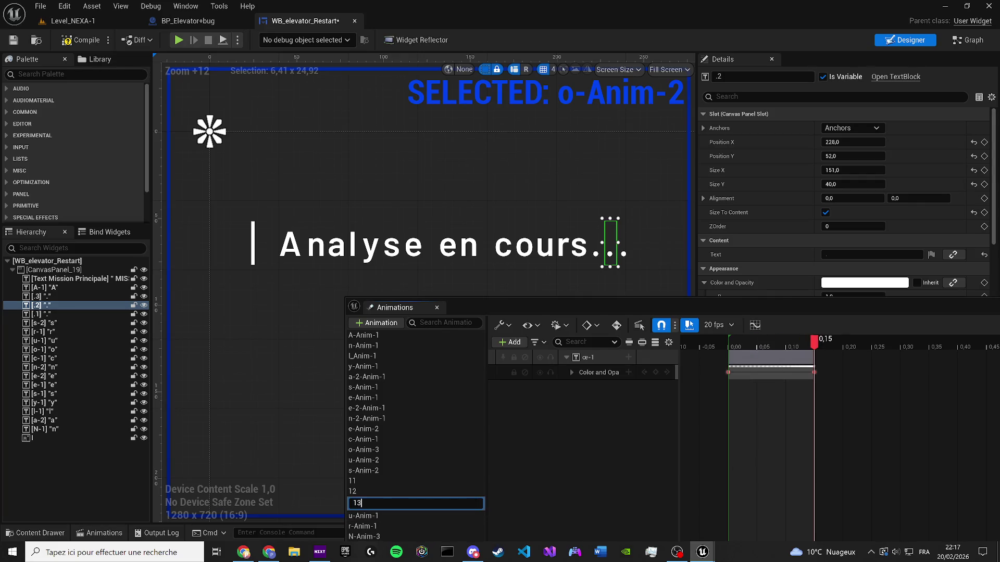
{"action": "key", "text": "Return"}
{"action": "left_click", "coordinate": [363, 512]}
{"action": "left_click", "coordinate": [799, 400]}
{"action": "key", "text": "space"}
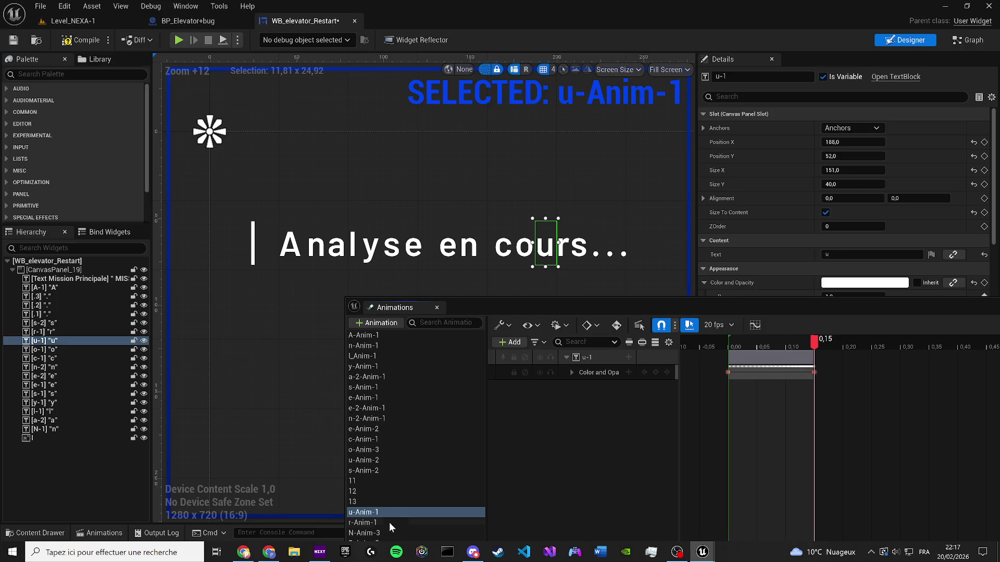
Check the r-Anim-1 and N-Anim-3 animations and move the animation editor aside
{"action": "left_click", "coordinate": [376, 523]}
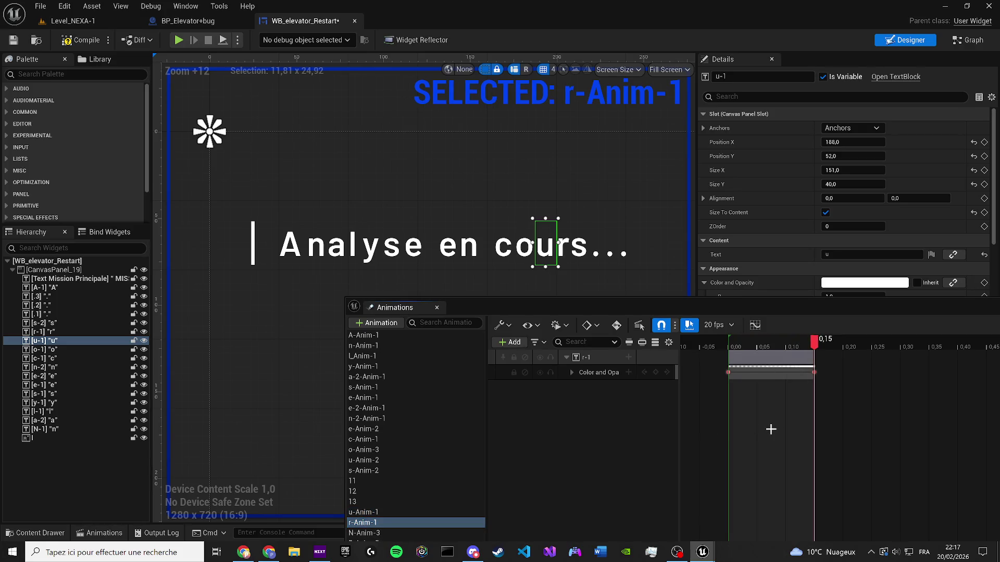
{"action": "left_click", "coordinate": [402, 533]}
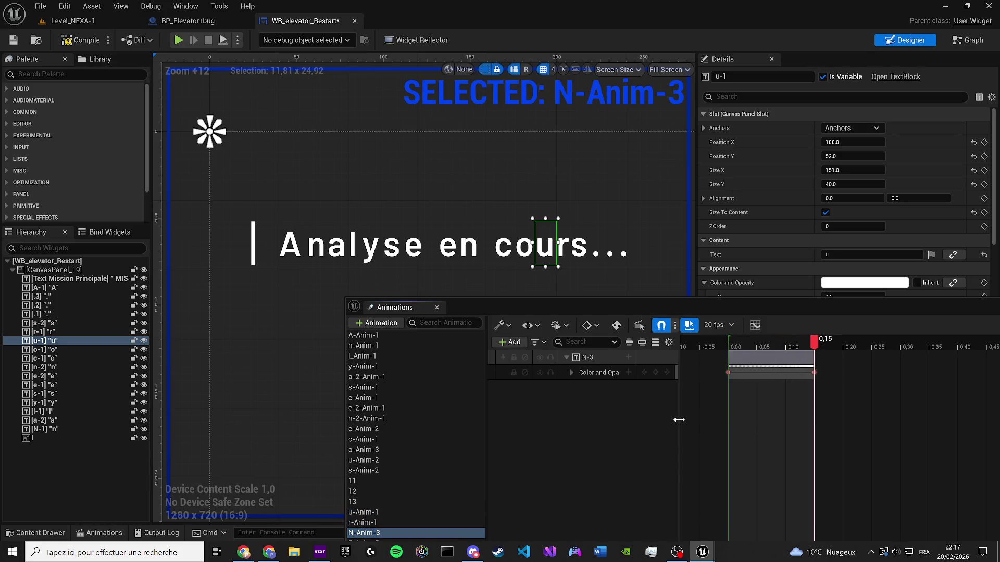
{"action": "mouse_move", "coordinate": [463, 313]}
{"action": "left_mouse_down"}
{"action": "mouse_move", "coordinate": [719, 284]}
{"action": "mouse_move", "coordinate": [651, 272]}
{"action": "left_mouse_up"}
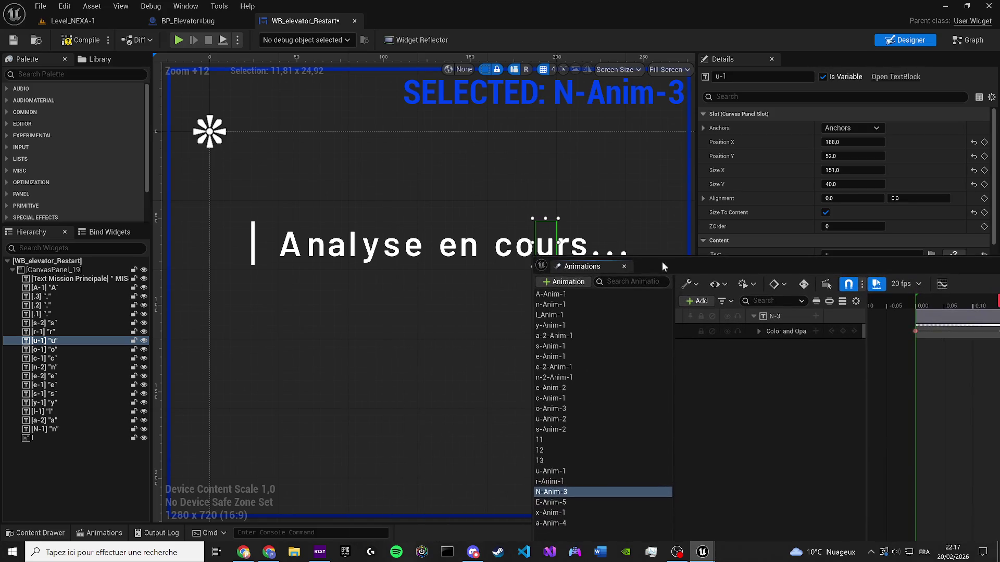
Delete the E-Anim-5, x-Anim-1 and a-Anim-4 animations
{"action": "left_click", "coordinate": [557, 505]}
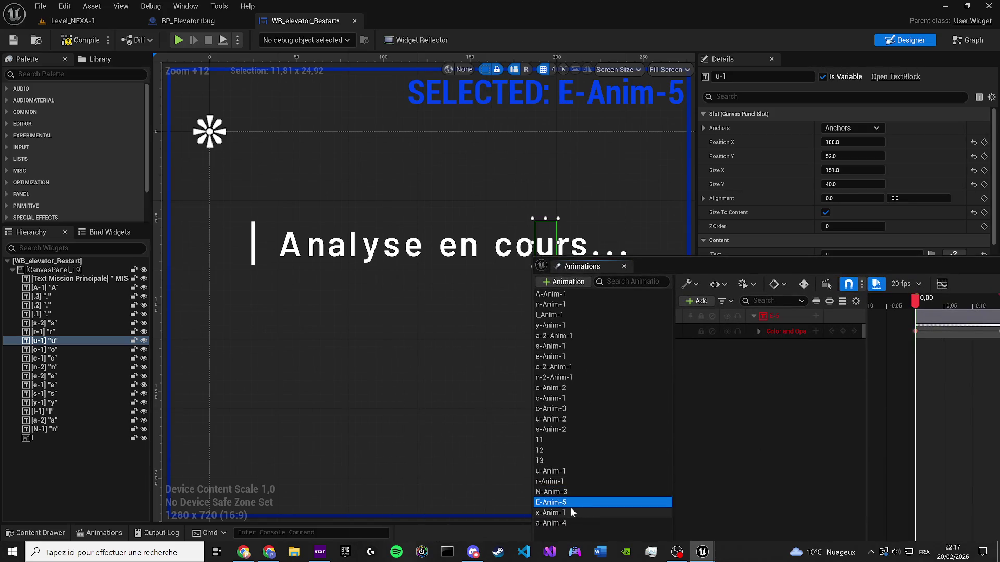
{"action": "key", "text": "Delete"}
{"action": "left_click", "coordinate": [551, 501]}
{"action": "key", "text": "Delete"}
{"action": "left_click", "coordinate": [550, 501]}
{"action": "left_click", "coordinate": [984, 397]}
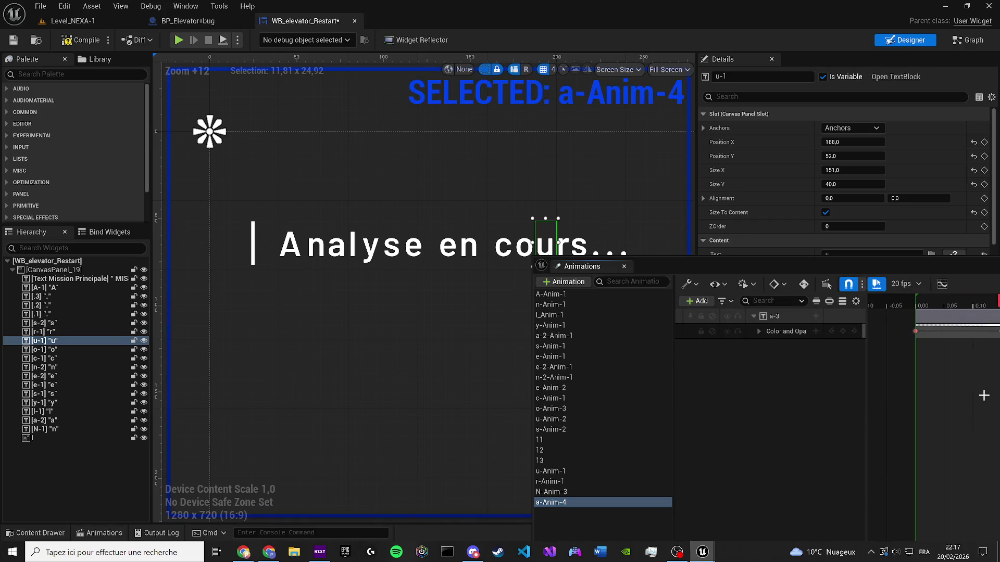
{"action": "left_click", "coordinate": [574, 498]}
{"action": "key", "text": "Delete"}
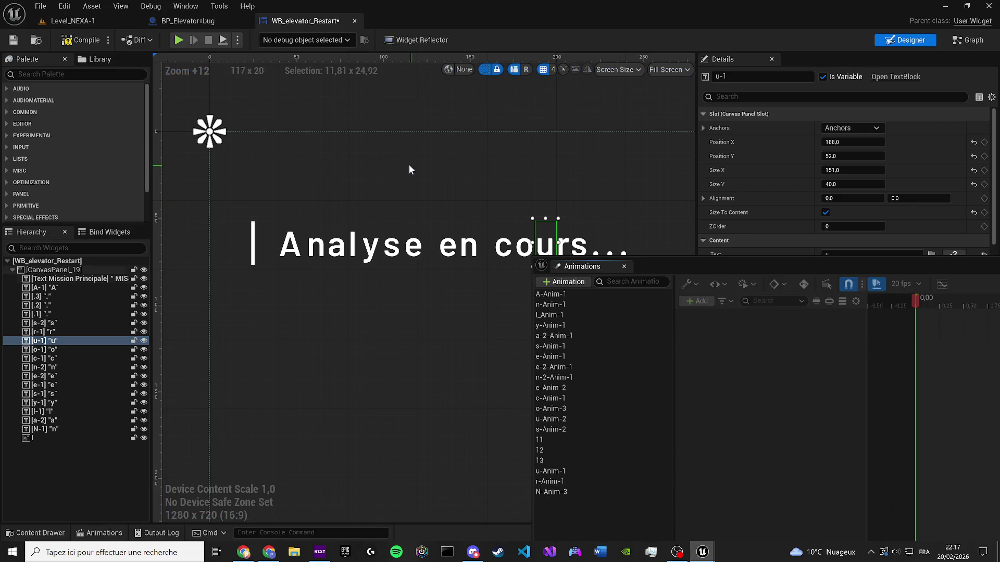
Compile and save the widget blueprint, then preview the A-Anim-1 animation
{"action": "left_click", "coordinate": [15, 40]}
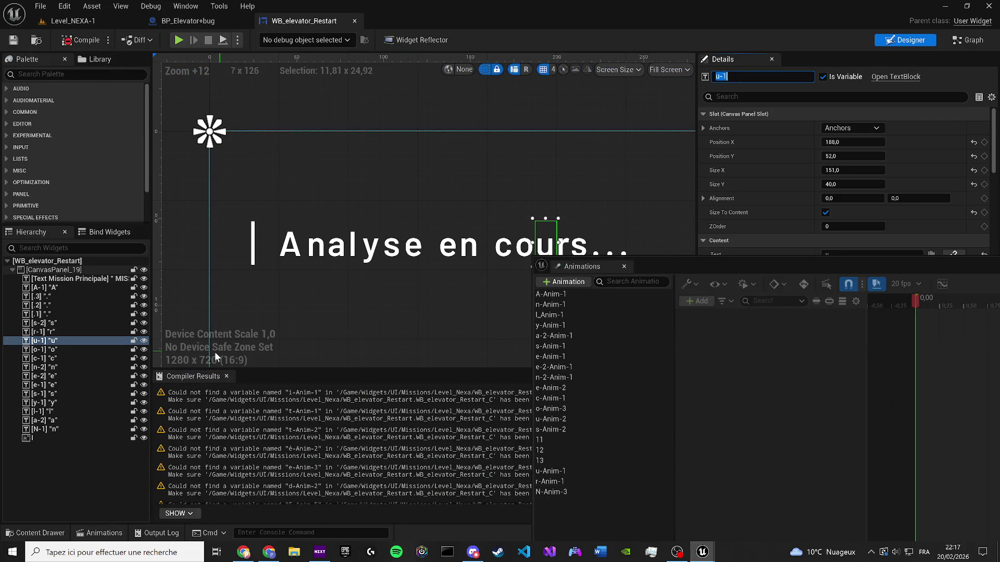
{"action": "left_click", "coordinate": [226, 377]}
{"action": "left_click", "coordinate": [552, 294]}
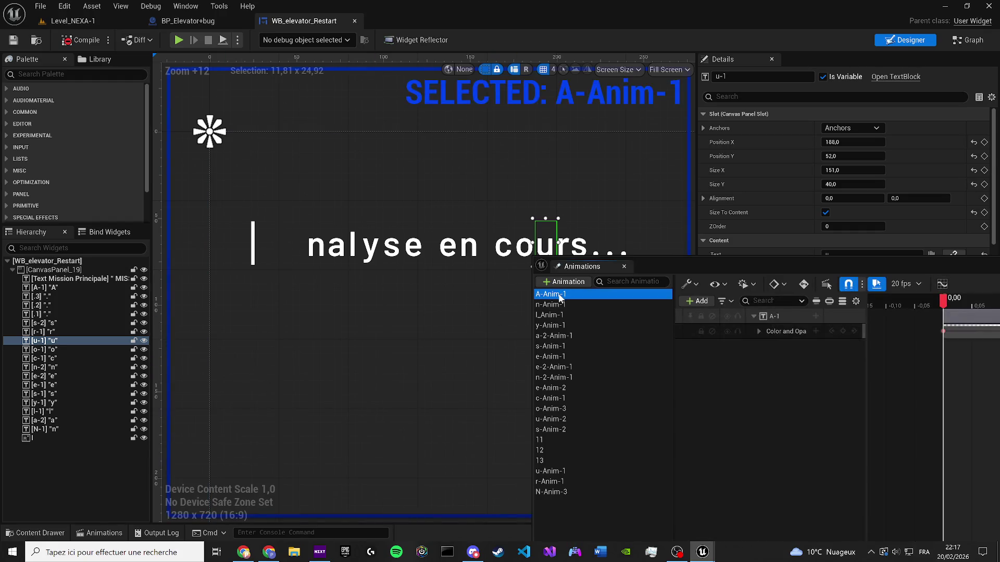
{"action": "left_click_drag", "start_coordinate": [854, 261], "coordinate": [786, 295]}
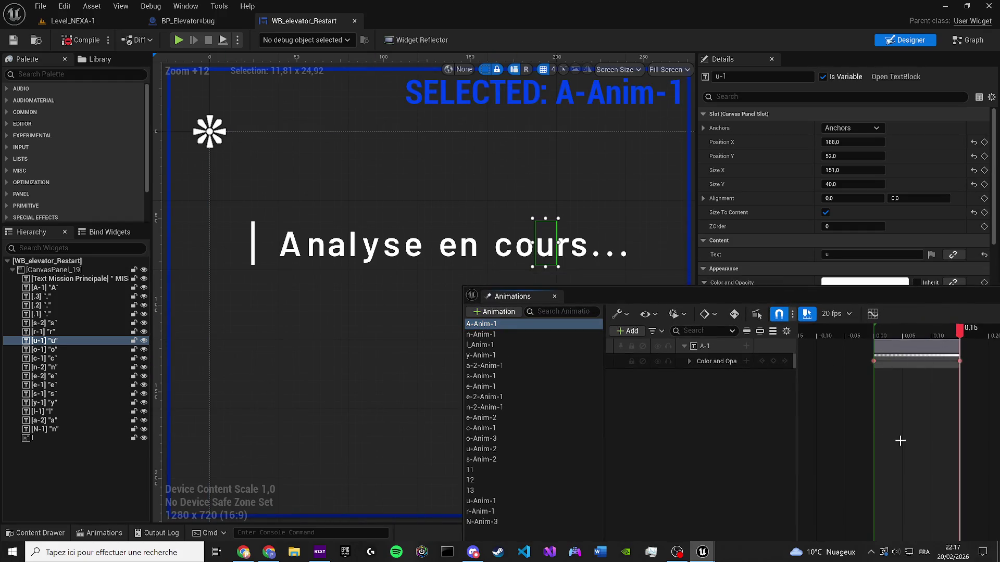
{"action": "left_click", "coordinate": [484, 336]}
Preview the n-Anim-1, a-2-Anim-1, l_Anim-1, y-Anim-1 and s-Anim-1 letter animations
{"action": "left_click", "coordinate": [924, 409]}
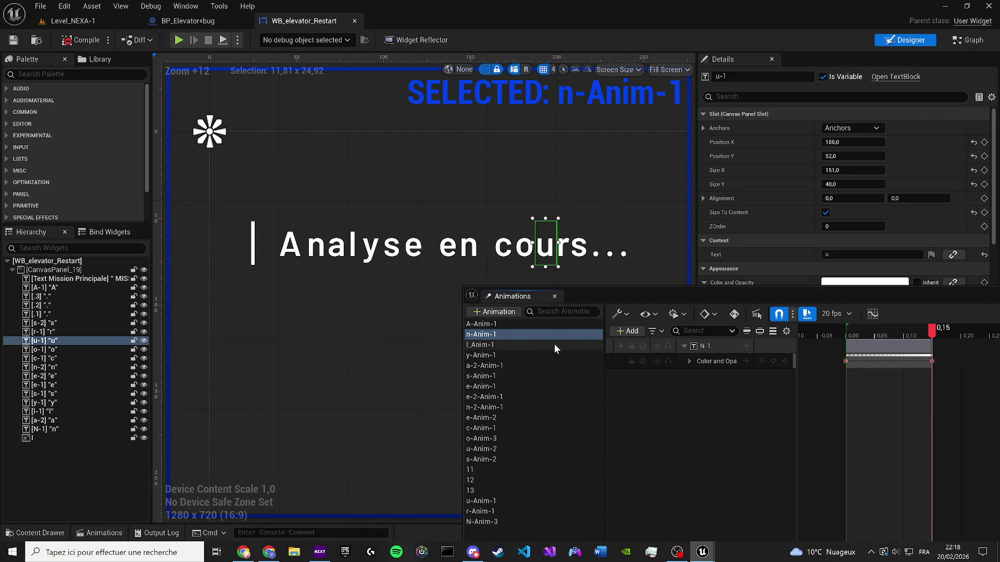
{"action": "left_click", "coordinate": [483, 365]}
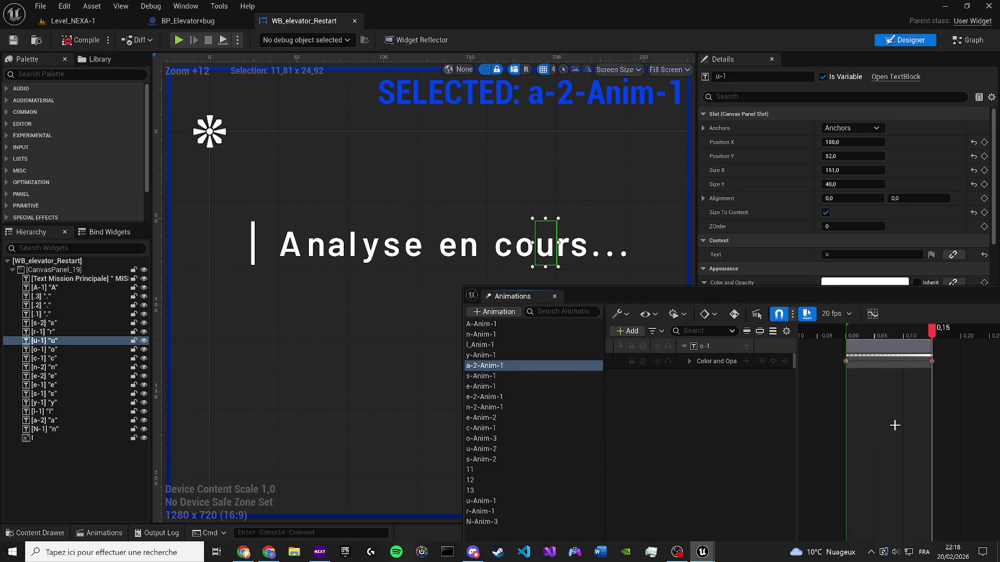
{"action": "left_click", "coordinate": [484, 345]}
{"action": "left_click", "coordinate": [842, 420]}
{"action": "key", "text": "space"}
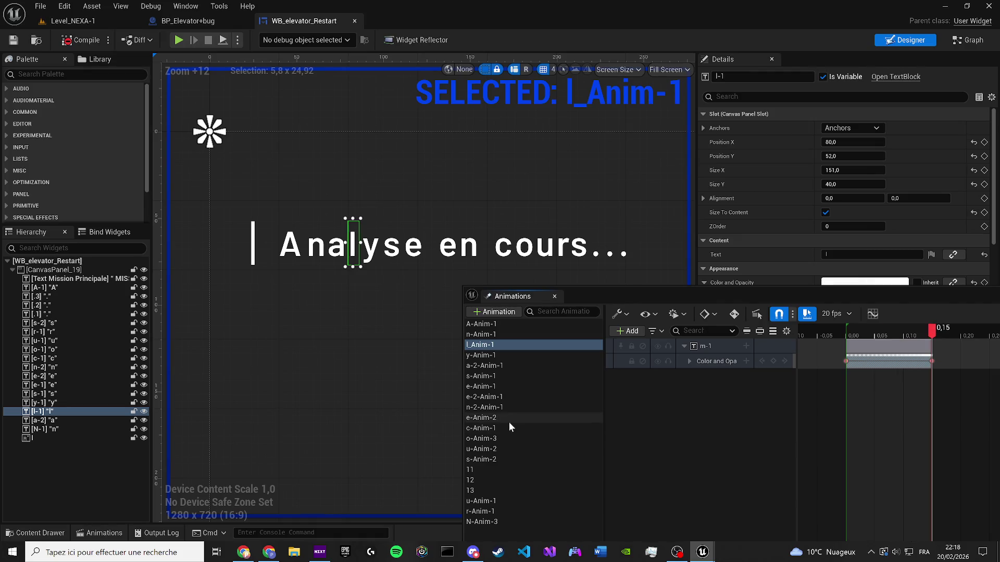
{"action": "left_click", "coordinate": [476, 356]}
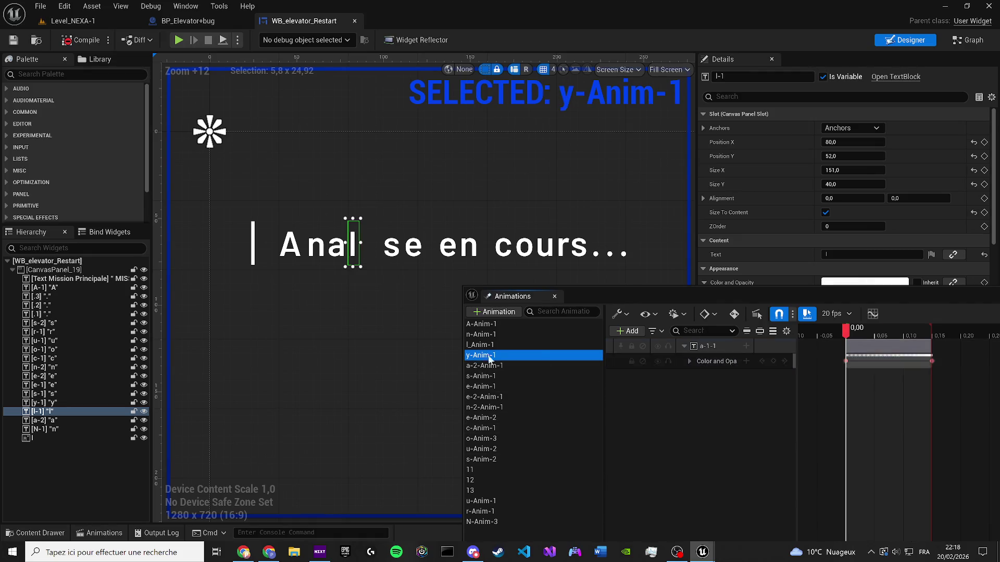
{"action": "left_click", "coordinate": [478, 376]}
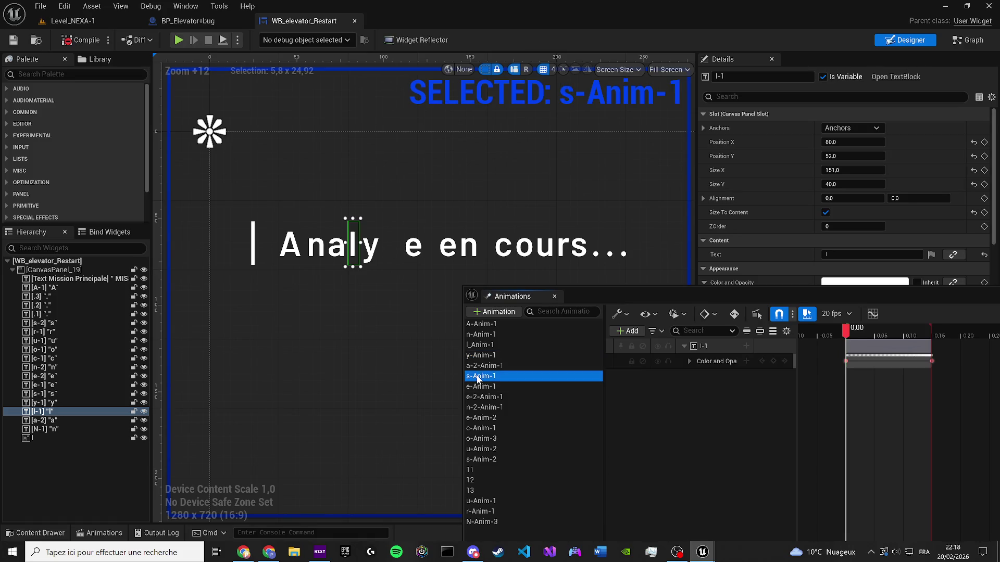
{"action": "left_click", "coordinate": [872, 394]}
{"action": "key", "text": "space"}
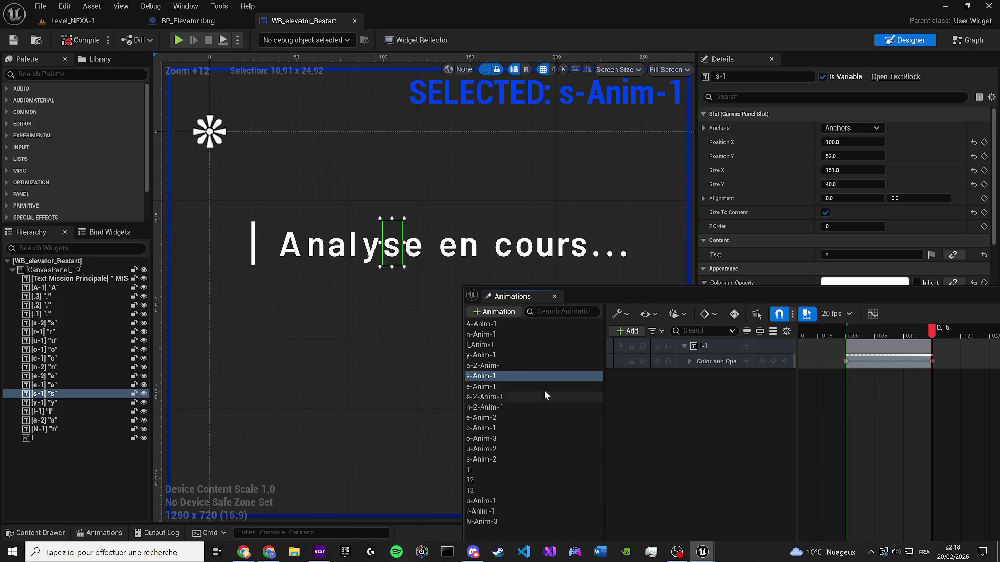
Preview the e-Anim-1, e-2-Anim-1 and n-2-Anim-1 letter animations
{"action": "left_click", "coordinate": [523, 385]}
{"action": "left_click", "coordinate": [878, 406]}
{"action": "key", "text": "space"}
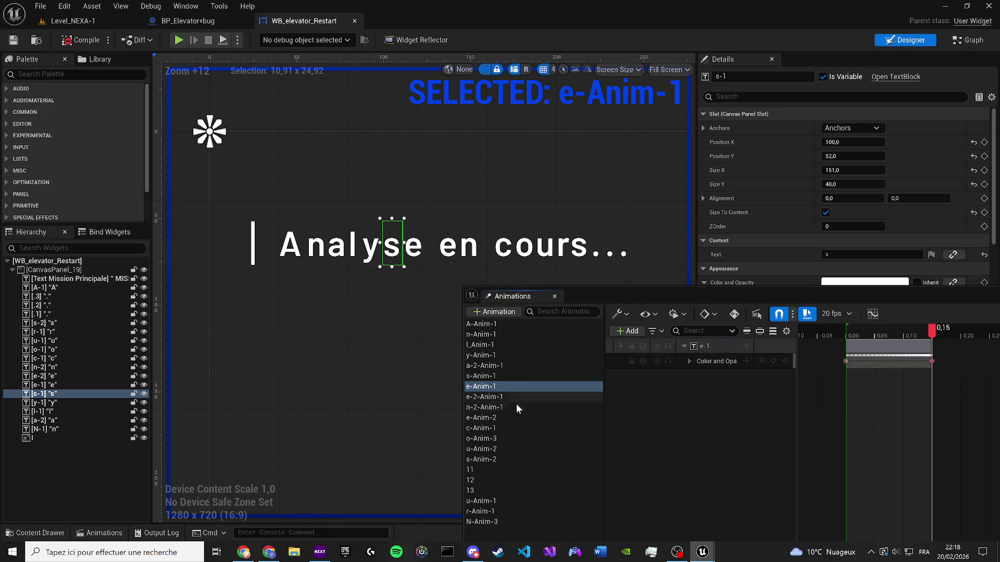
{"action": "left_click", "coordinate": [481, 397]}
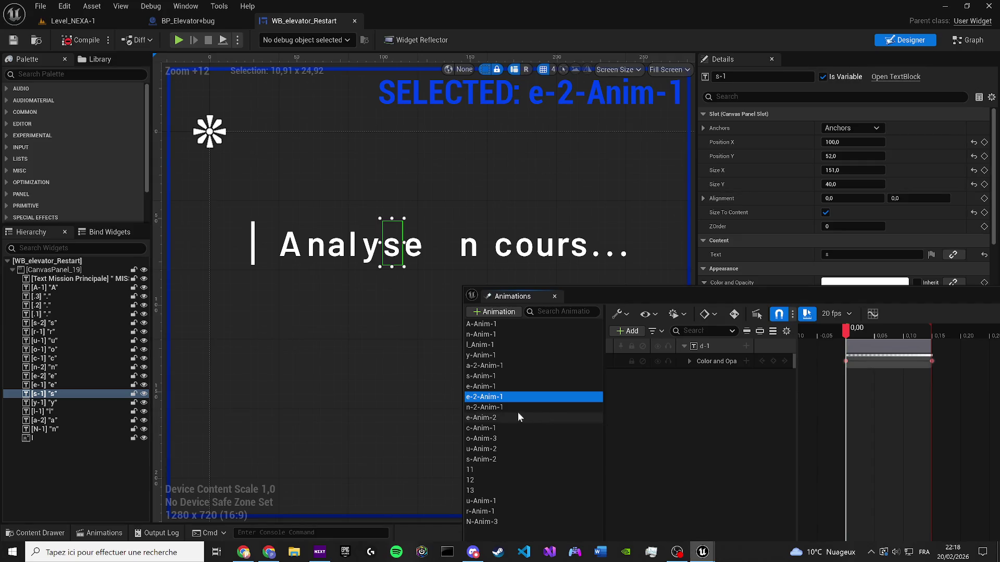
{"action": "left_click", "coordinate": [505, 407]}
{"action": "left_click", "coordinate": [501, 418]}
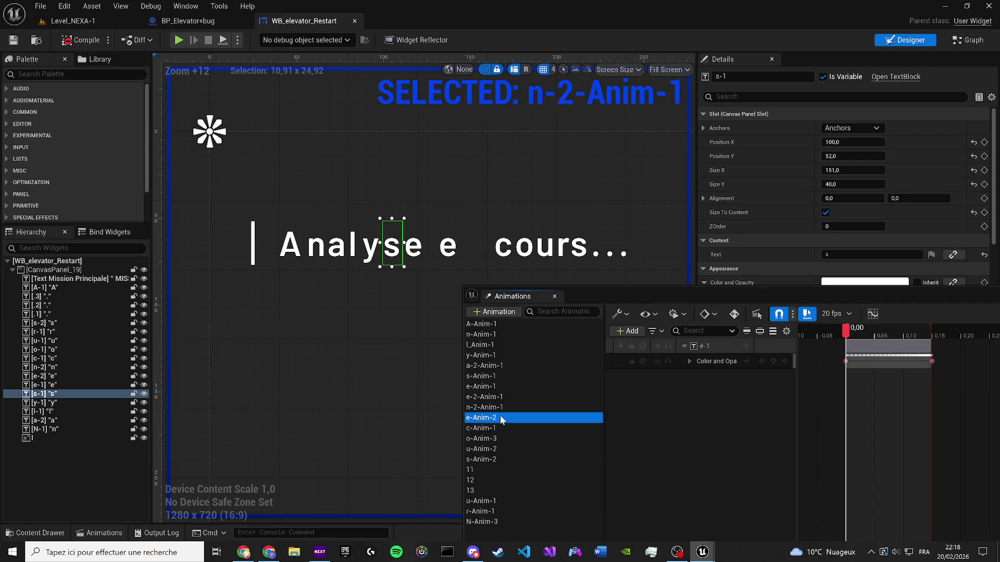
{"action": "left_click", "coordinate": [499, 407]}
{"action": "left_click", "coordinate": [495, 398]}
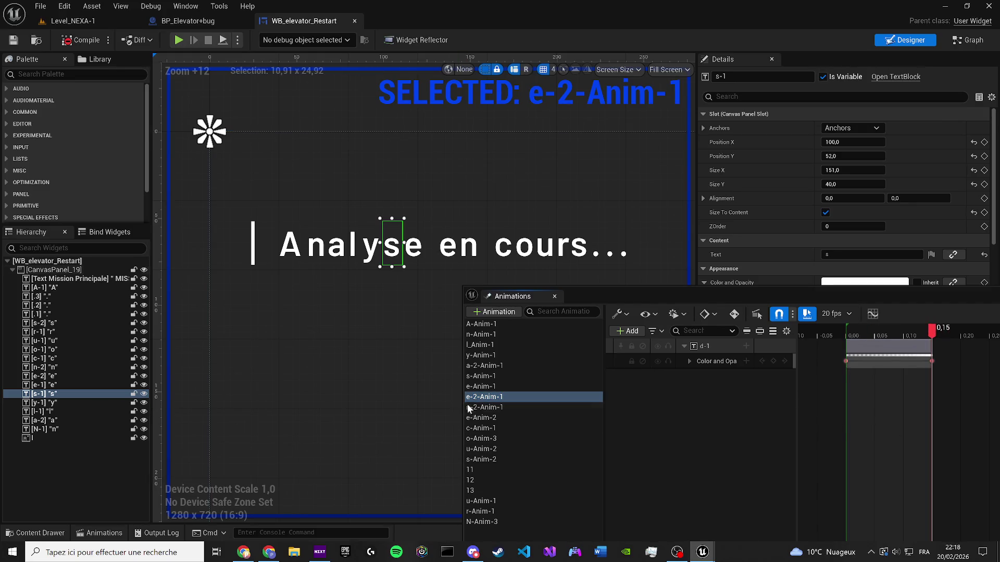
{"action": "left_click", "coordinate": [504, 407]}
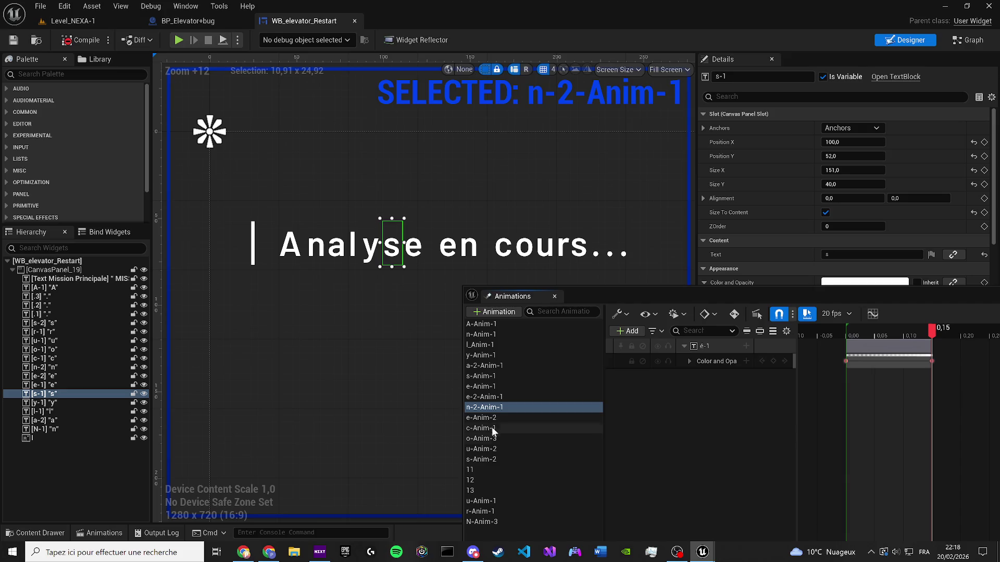
Preview the e-Anim-2 letter fade-in and delete that animation
{"action": "left_click", "coordinate": [554, 418]}
{"action": "left_click", "coordinate": [892, 435]}
{"action": "key", "text": "space"}
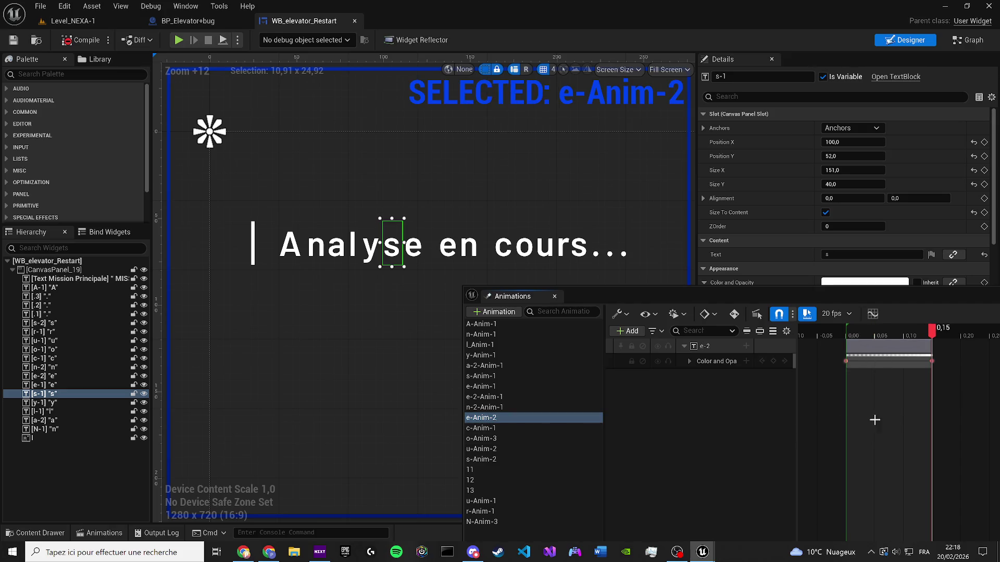
{"action": "left_click", "coordinate": [498, 418]}
{"action": "key", "text": "Delete"}
Review the c-Anim-1, o-Anim-3, u-Anim-2, r-Anim-1 and s-Anim-2 animations
{"action": "left_click", "coordinate": [498, 418]}
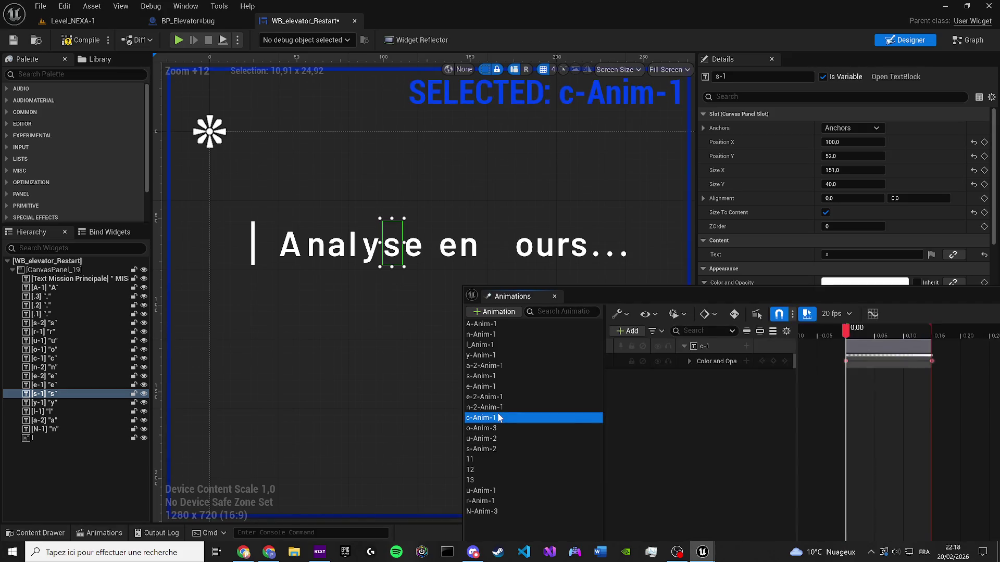
{"action": "left_click", "coordinate": [820, 416]}
{"action": "key", "text": "space"}
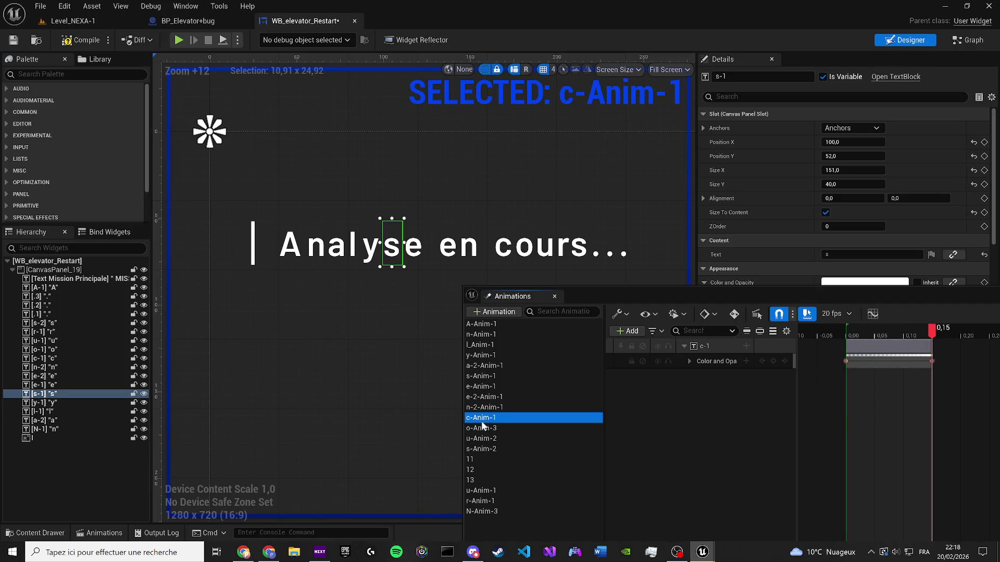
{"action": "left_click", "coordinate": [481, 427]}
{"action": "left_click", "coordinate": [489, 439]}
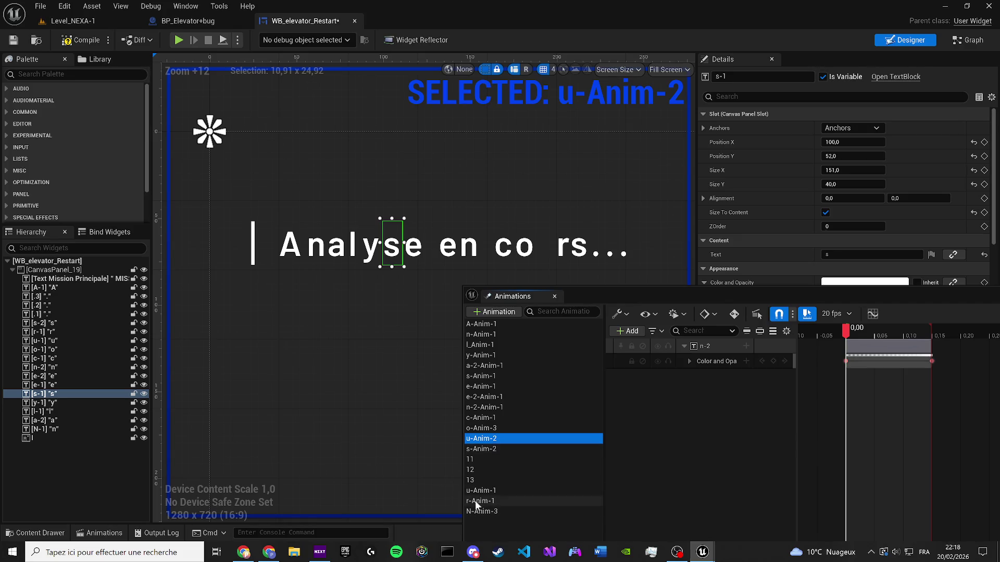
{"action": "left_click", "coordinate": [477, 502]}
{"action": "left_click", "coordinate": [482, 448]}
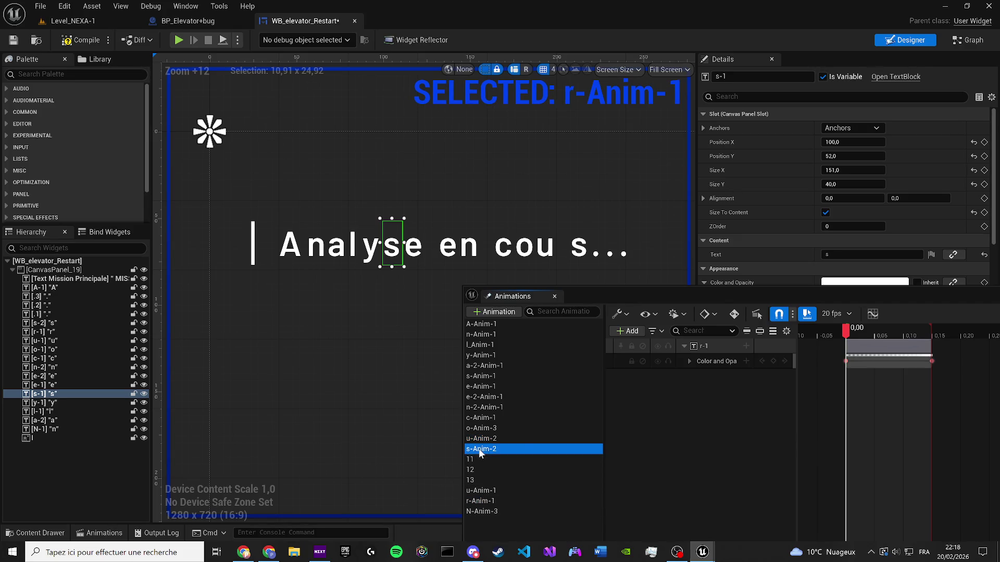
Compile and save the widget again, then switch to its event graph
{"action": "left_click", "coordinate": [81, 40]}
{"action": "left_click", "coordinate": [13, 40]}
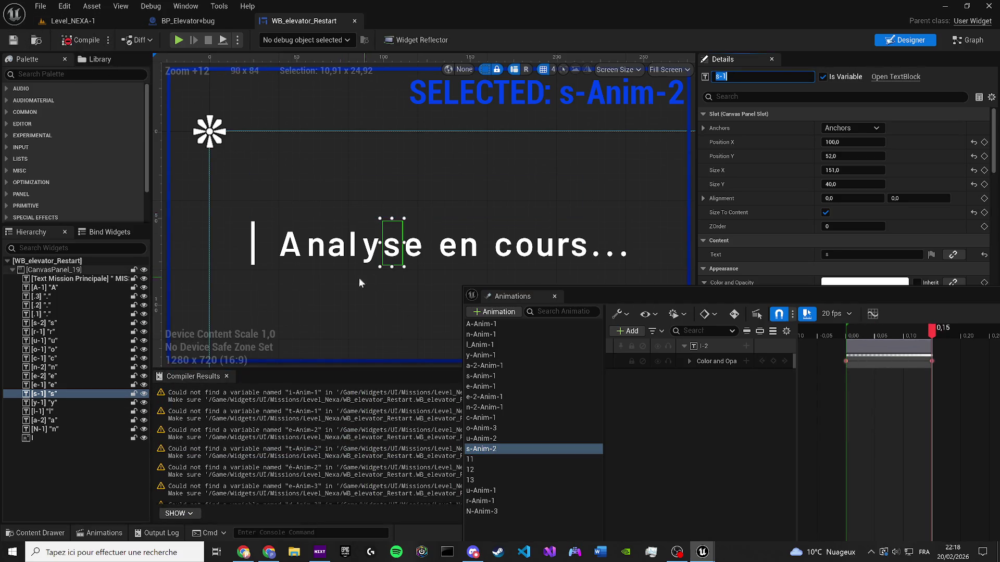
{"action": "left_click", "coordinate": [391, 305]}
{"action": "left_click", "coordinate": [964, 42]}
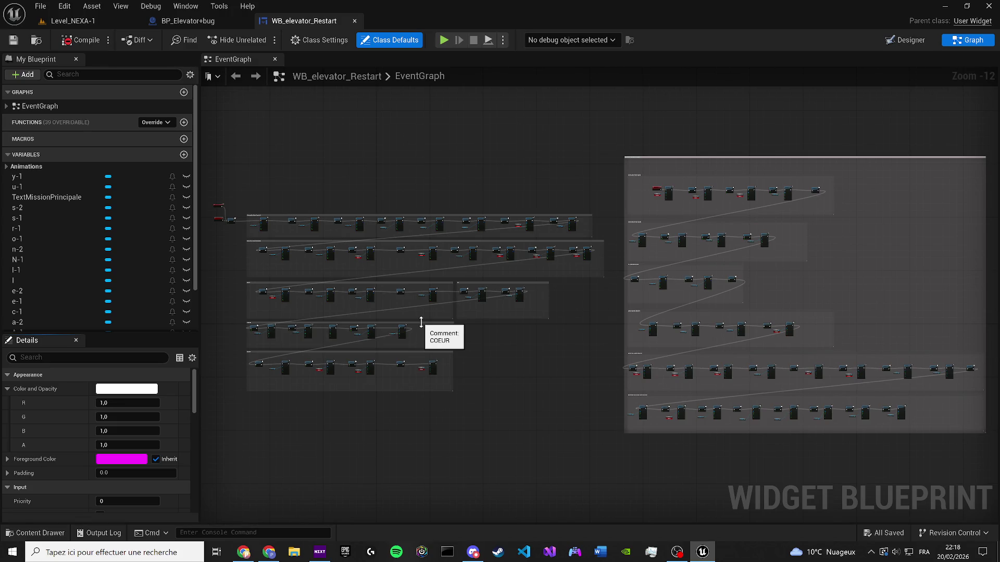
Drag an s-Anim-1 getter from the Animations variables into the chain in place of I-Anim-1
{"action": "scroll", "coordinate": [376, 234], "scroll_direction": "up", "scroll_amount": 8}
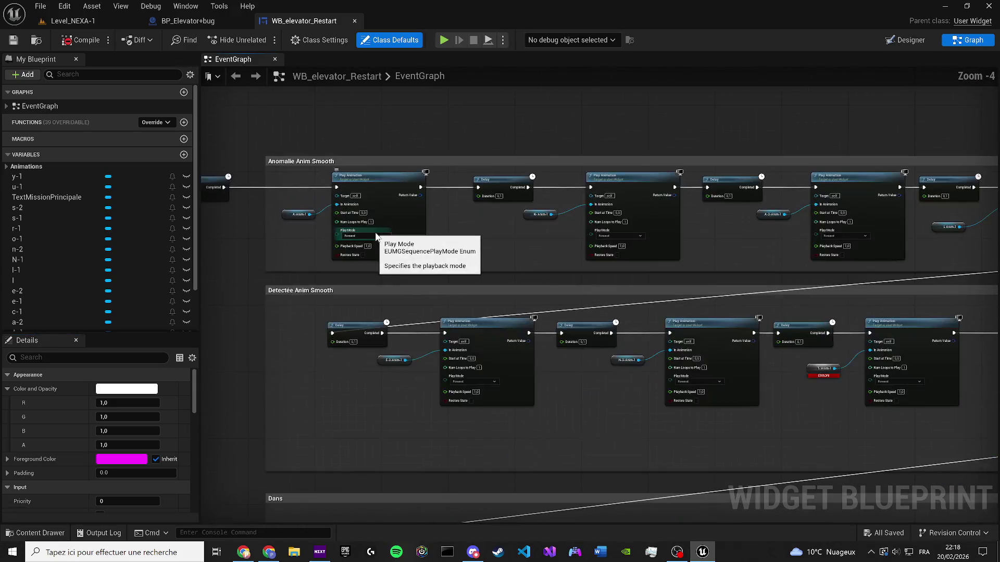
{"action": "scroll", "coordinate": [460, 239], "scroll_direction": "up", "scroll_amount": 4}
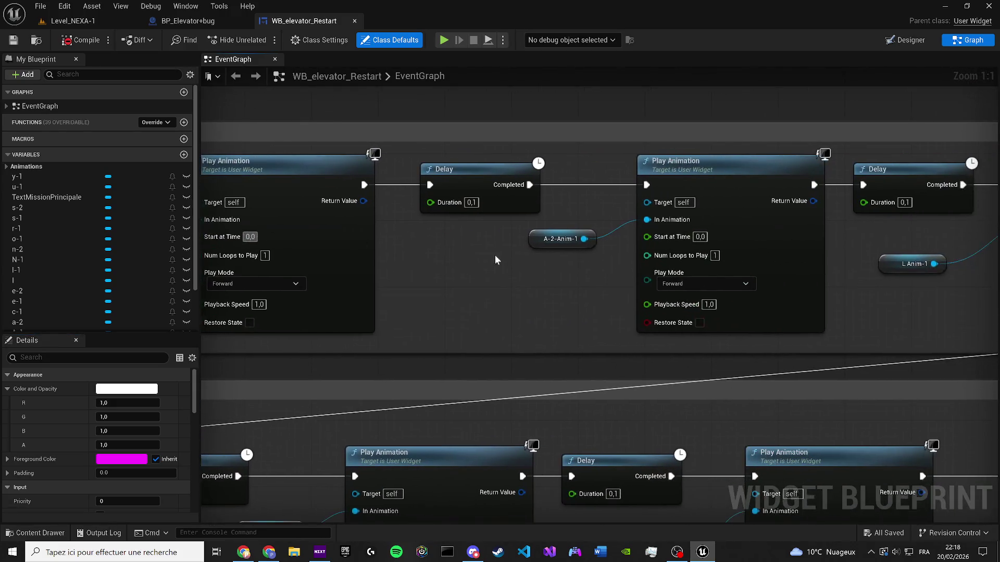
{"action": "scroll", "coordinate": [493, 254], "scroll_direction": "down", "scroll_amount": 1}
{"action": "scroll", "coordinate": [327, 246], "scroll_direction": "down", "scroll_amount": 2}
{"action": "left_click_drag", "start_coordinate": [327, 245], "coordinate": [375, 236]}
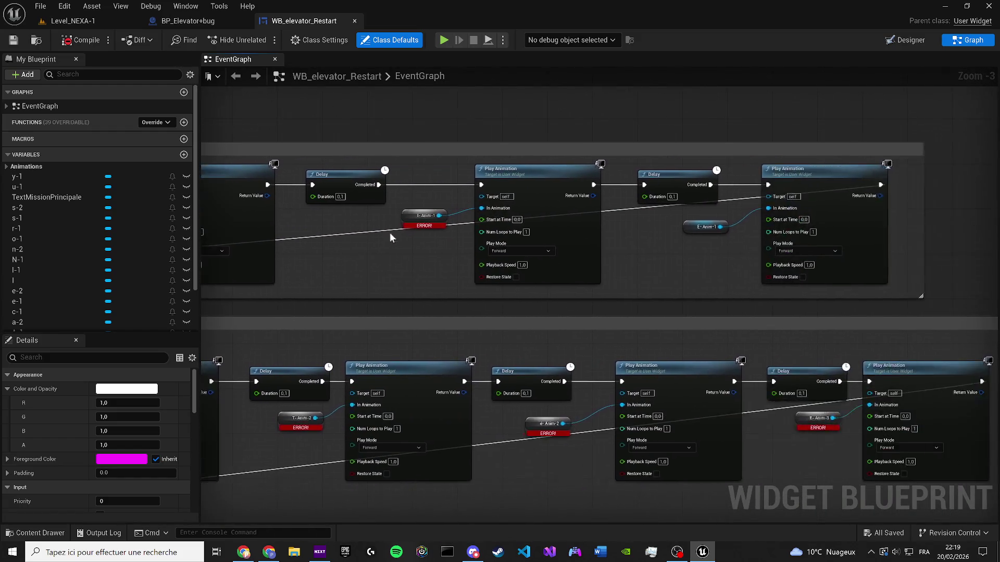
{"action": "scroll", "coordinate": [376, 235], "scroll_direction": "up", "scroll_amount": 3}
{"action": "left_click", "coordinate": [6, 166]}
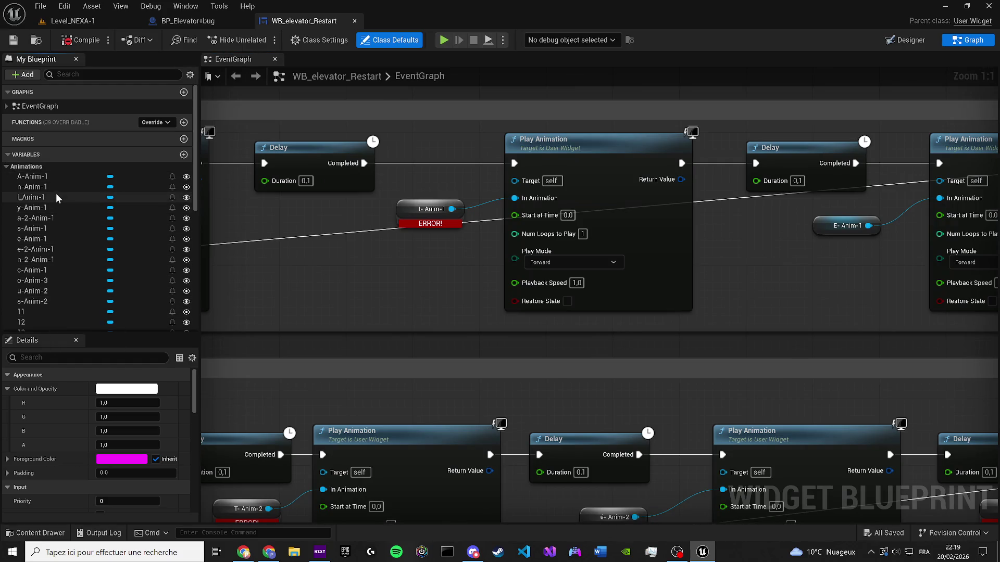
{"action": "mouse_move", "coordinate": [38, 229]}
{"action": "left_mouse_down"}
{"action": "mouse_move", "coordinate": [377, 226]}
{"action": "mouse_move", "coordinate": [407, 203]}
{"action": "left_mouse_up"}
Wire an e-Anim-1 getter into the Play Animation node and delete the broken S-Anim-1 node
{"action": "mouse_move", "coordinate": [838, 239]}
{"action": "left_mouse_down"}
{"action": "mouse_move", "coordinate": [955, 245]}
{"action": "mouse_move", "coordinate": [307, 243]}
{"action": "mouse_move", "coordinate": [426, 238]}
{"action": "mouse_move", "coordinate": [775, 285]}
{"action": "left_mouse_up"}
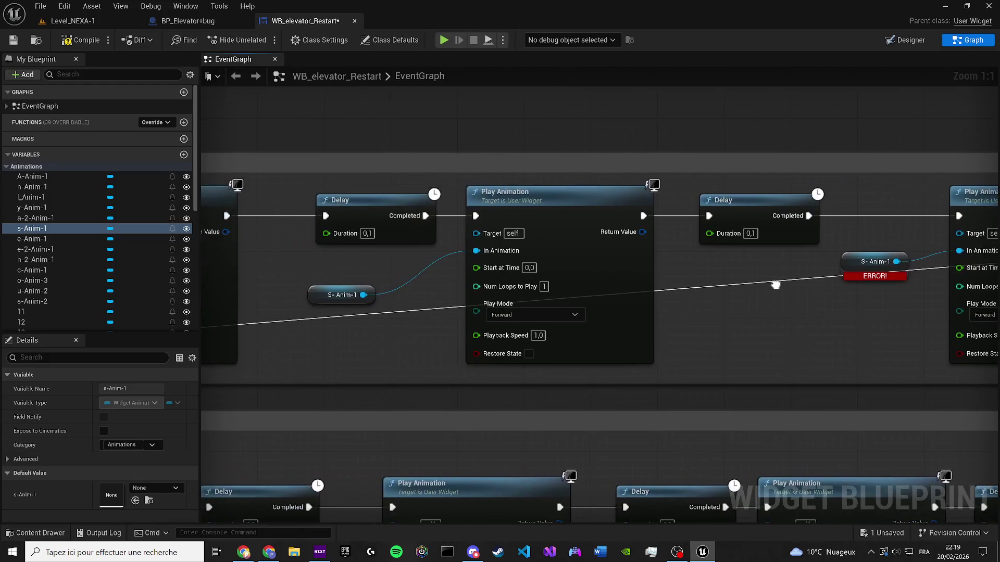
{"action": "left_click_drag", "start_coordinate": [378, 282], "coordinate": [392, 285]}
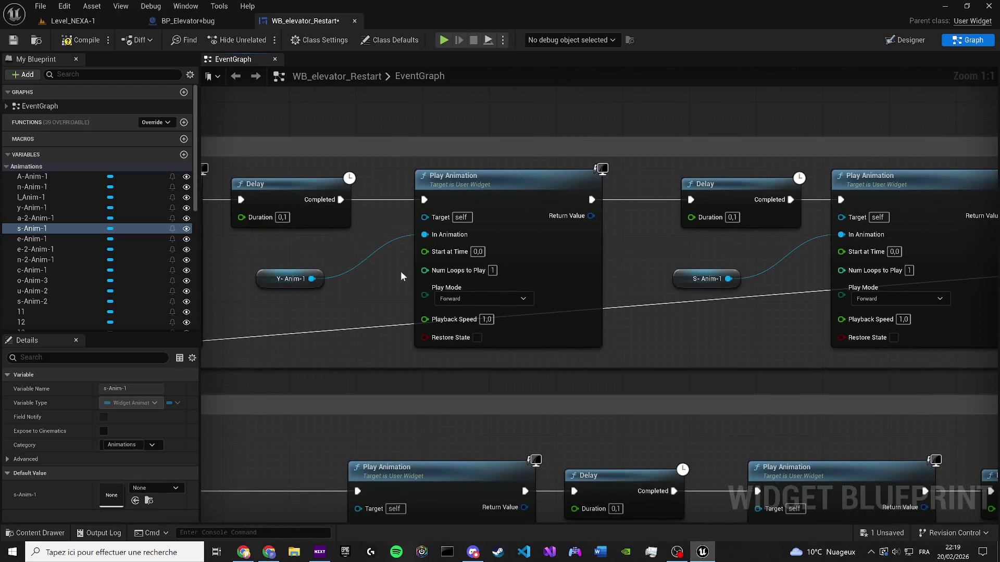
{"action": "scroll", "coordinate": [481, 274], "scroll_direction": "down", "scroll_amount": 3}
{"action": "left_click_drag", "start_coordinate": [482, 274], "coordinate": [705, 270]}
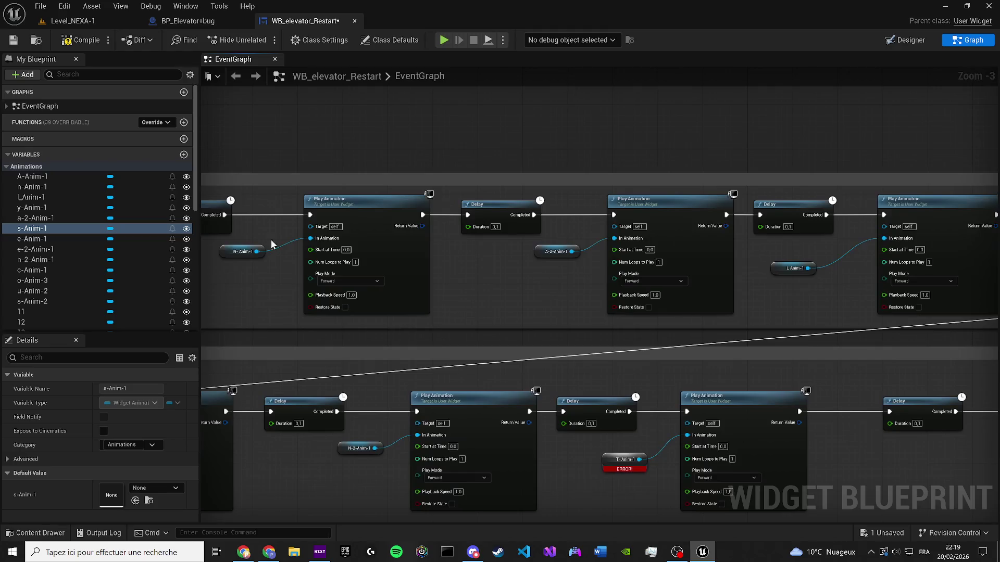
{"action": "left_click_drag", "start_coordinate": [899, 268], "coordinate": [329, 232]}
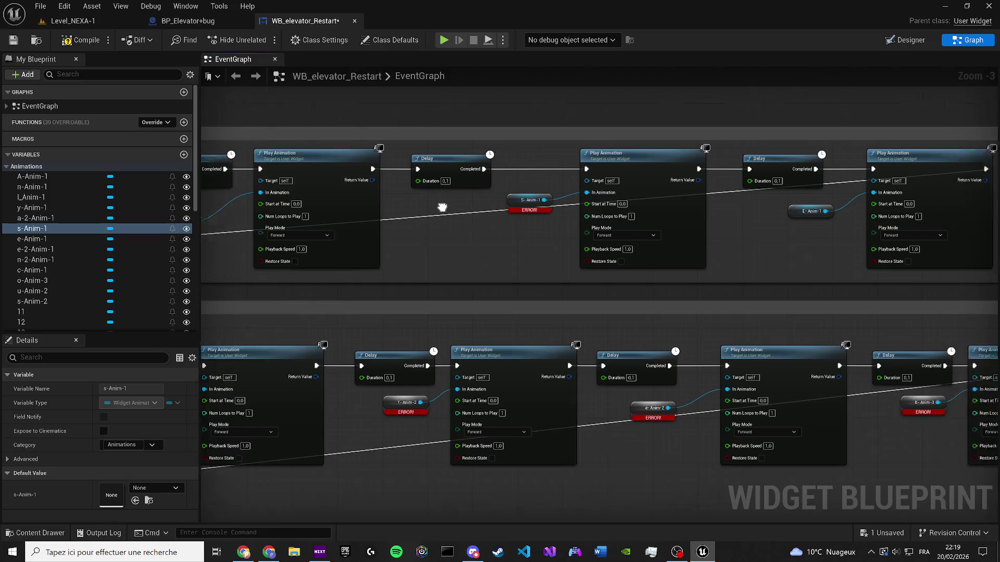
{"action": "scroll", "coordinate": [390, 213], "scroll_direction": "up", "scroll_amount": 2}
{"action": "mouse_move", "coordinate": [9, 243]}
{"action": "left_mouse_down"}
{"action": "mouse_move", "coordinate": [298, 236]}
{"action": "mouse_move", "coordinate": [386, 207]}
{"action": "left_mouse_up"}
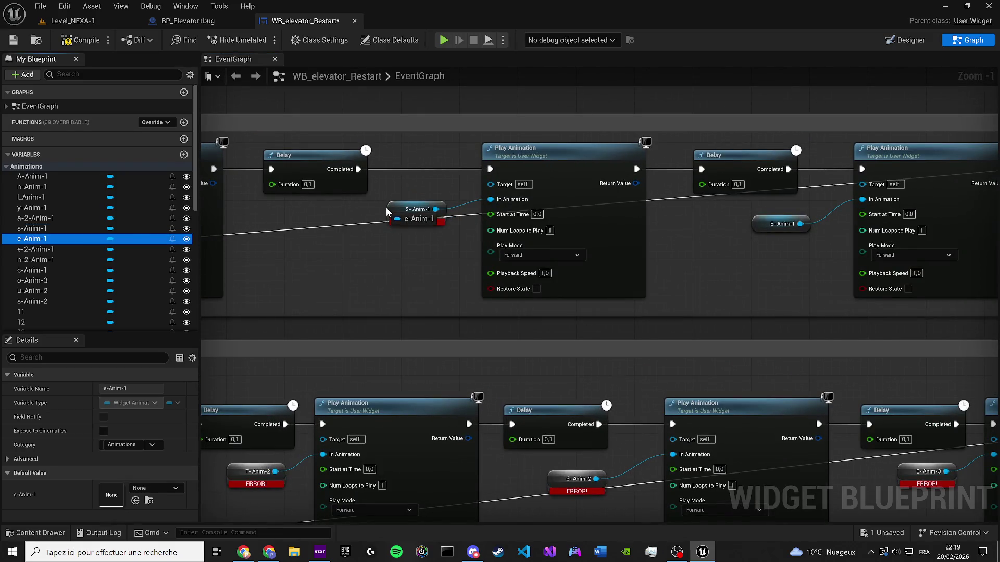
{"action": "left_click", "coordinate": [420, 231]}
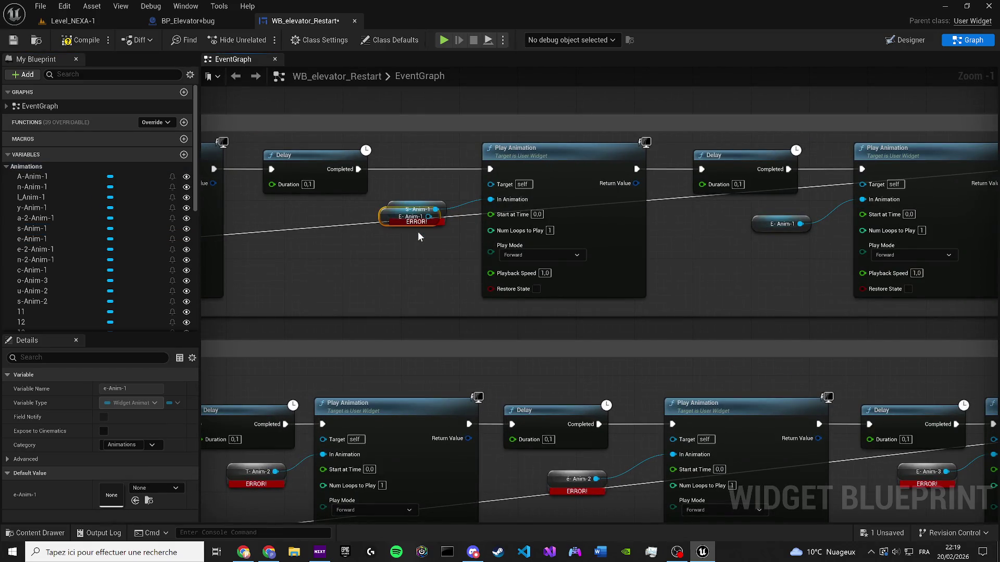
{"action": "mouse_move", "coordinate": [417, 217]}
{"action": "left_mouse_down"}
{"action": "mouse_move", "coordinate": [418, 253]}
{"action": "mouse_move", "coordinate": [502, 196]}
{"action": "left_mouse_up"}
{"action": "left_click", "coordinate": [404, 208]}
{"action": "key", "text": "Delete"}
Delete the trailing Delay and Play Animation nodes at the end of the top chain
{"action": "scroll", "coordinate": [538, 249], "scroll_direction": "down", "scroll_amount": 3}
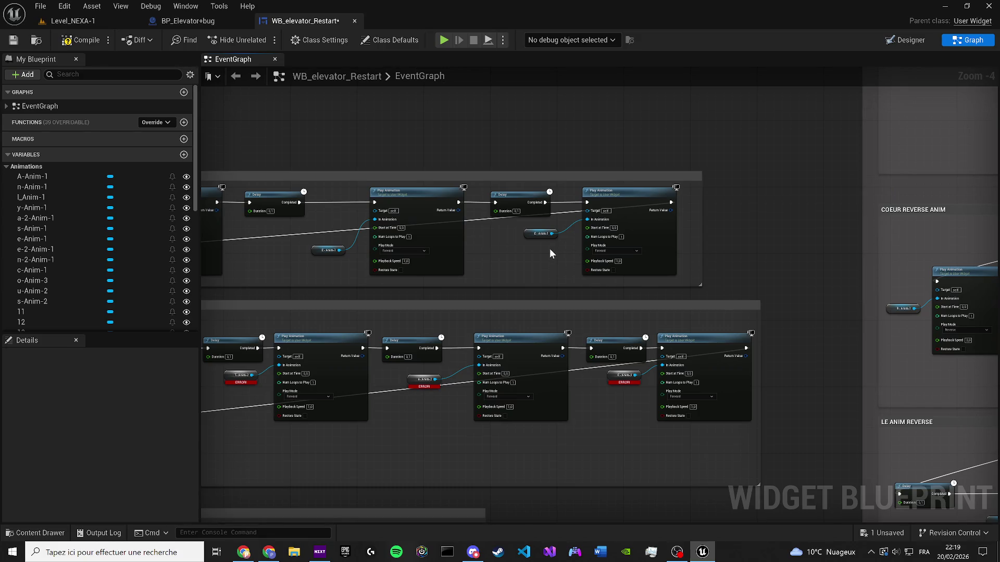
{"action": "left_click_drag", "start_coordinate": [686, 257], "coordinate": [494, 186]}
{"action": "key", "text": "Delete"}
Rename the Anomalie and Detectée Anim Smooth comments to 'Analyse' and 'EN', then select the EN group's nodes
{"action": "mouse_move", "coordinate": [403, 211]}
{"action": "left_mouse_down"}
{"action": "mouse_move", "coordinate": [470, 211]}
{"action": "mouse_move", "coordinate": [474, 226]}
{"action": "mouse_move", "coordinate": [457, 248]}
{"action": "left_mouse_up"}
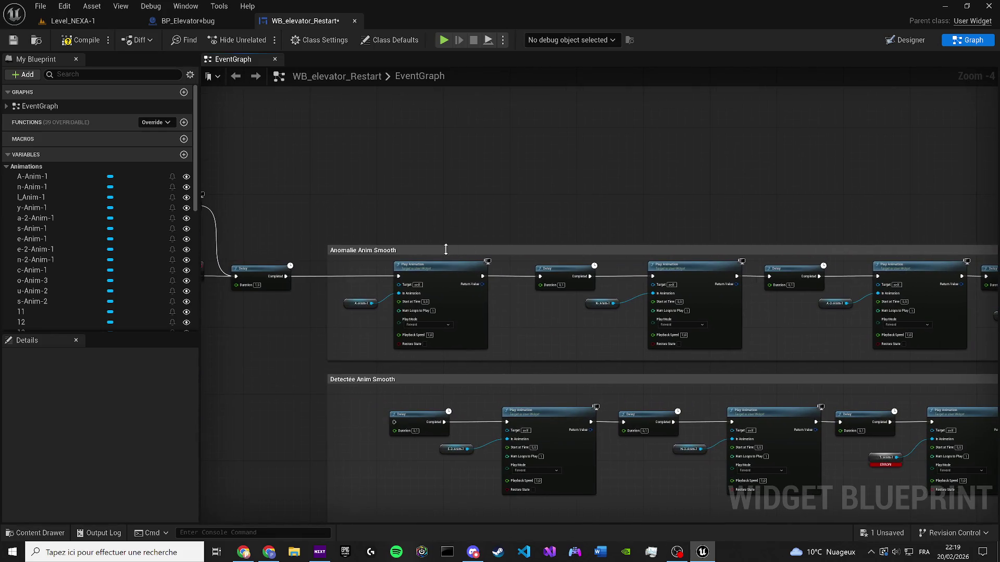
{"action": "double_click", "coordinate": [421, 250]}
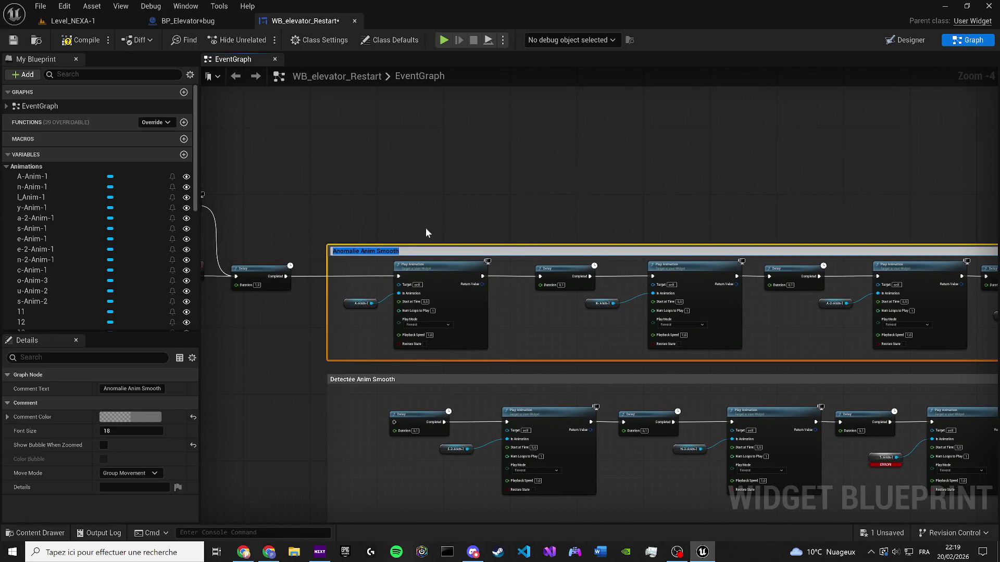
{"action": "type", "text": "Analyse"}
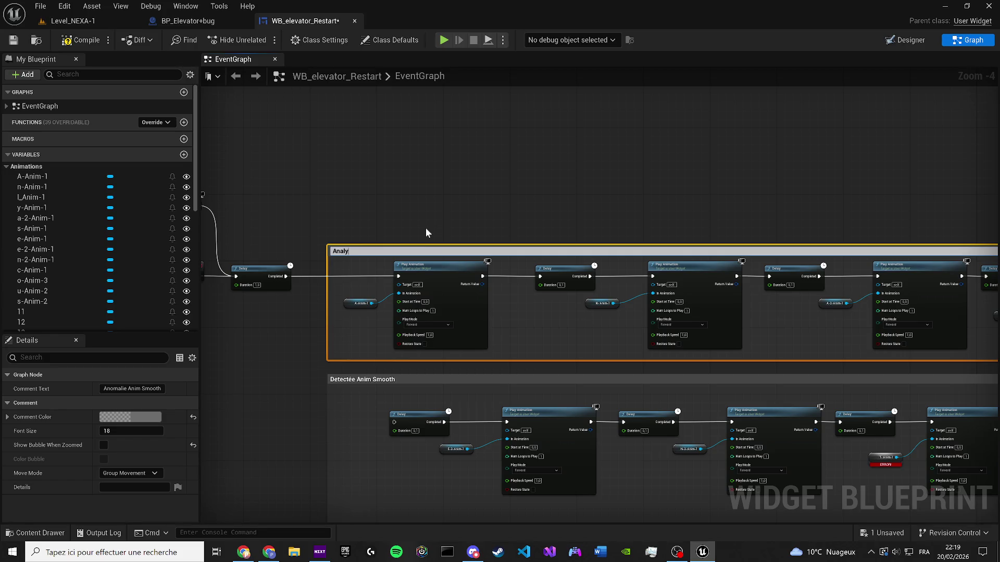
{"action": "key", "text": "Return"}
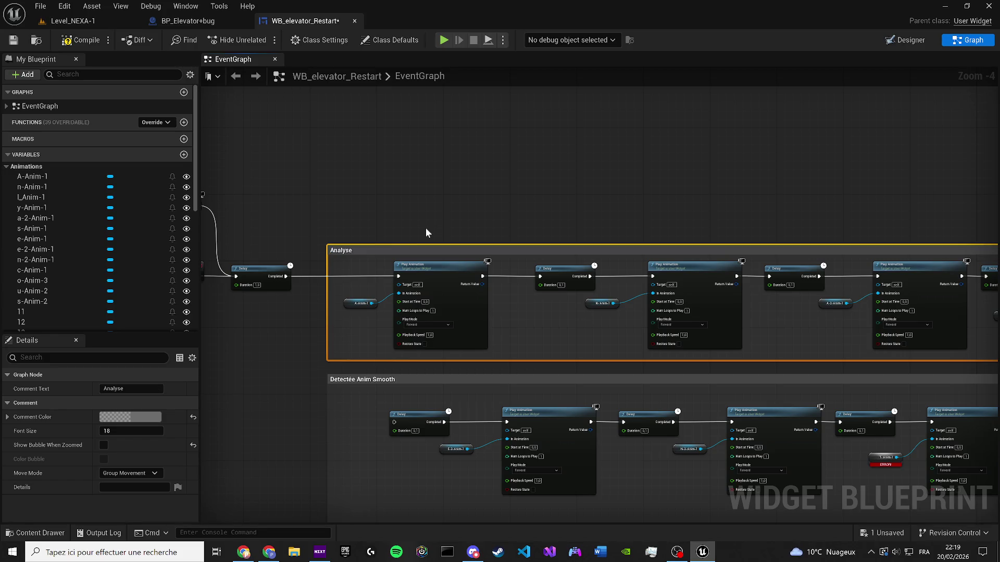
{"action": "double_click", "coordinate": [330, 377]}
{"action": "type", "text": "EN"}
{"action": "key", "text": "Return"}
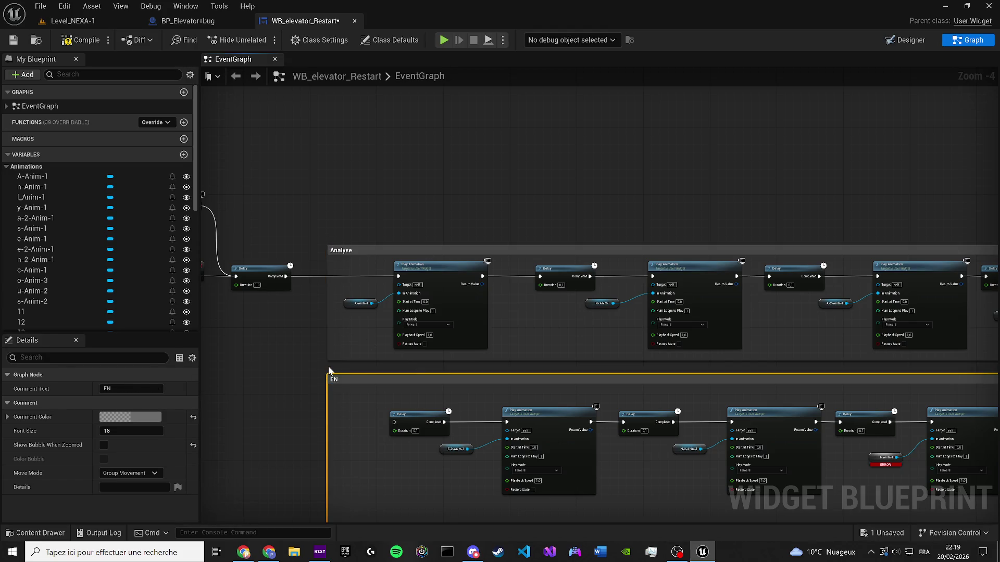
{"action": "scroll", "coordinate": [328, 366], "scroll_direction": "down", "scroll_amount": 1}
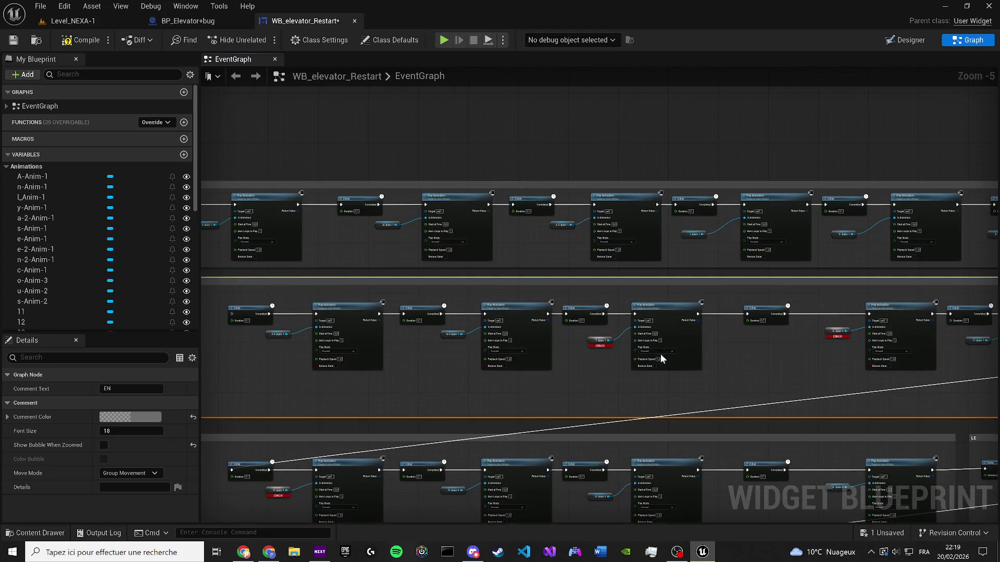
{"action": "scroll", "coordinate": [573, 339], "scroll_direction": "down", "scroll_amount": 1}
{"action": "mouse_move", "coordinate": [491, 294]}
{"action": "left_mouse_down"}
{"action": "mouse_move", "coordinate": [651, 338]}
{"action": "mouse_move", "coordinate": [992, 364]}
{"action": "mouse_move", "coordinate": [992, 373]}
{"action": "left_mouse_up"}
Delete the two lower comment blocks and pan along the remaining Play Animation chains
{"action": "scroll", "coordinate": [699, 373], "scroll_direction": "down", "scroll_amount": 4}
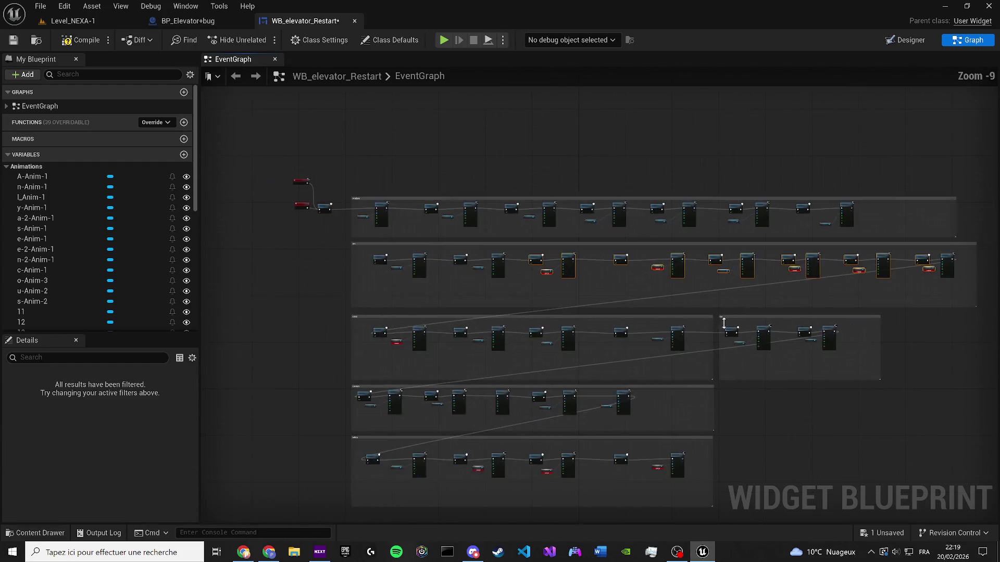
{"action": "mouse_move", "coordinate": [743, 439]}
{"action": "left_mouse_down"}
{"action": "mouse_move", "coordinate": [275, 232]}
{"action": "mouse_move", "coordinate": [263, 240]}
{"action": "mouse_move", "coordinate": [274, 247]}
{"action": "mouse_move", "coordinate": [260, 329]}
{"action": "mouse_move", "coordinate": [255, 307]}
{"action": "left_mouse_up"}
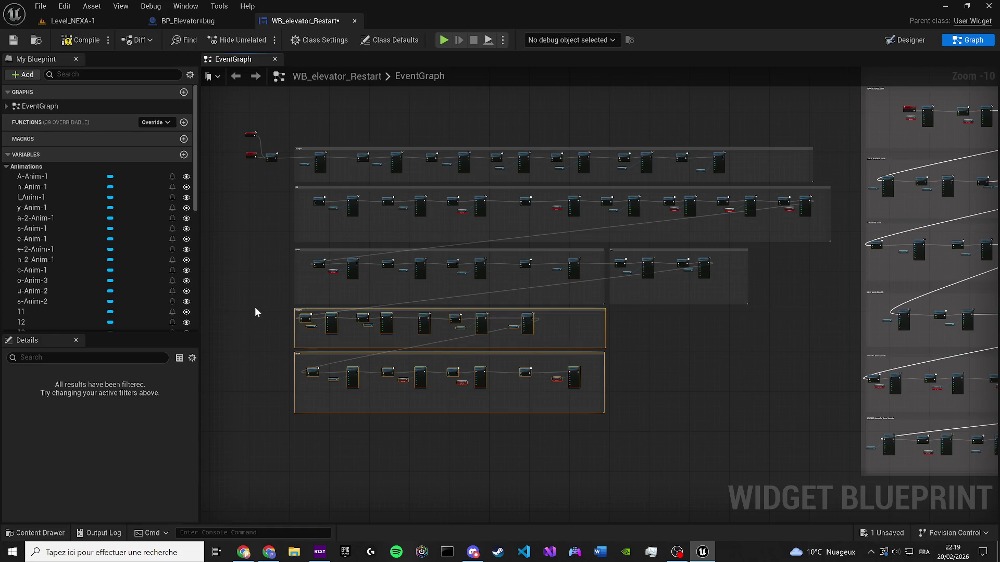
{"action": "key", "text": "Delete"}
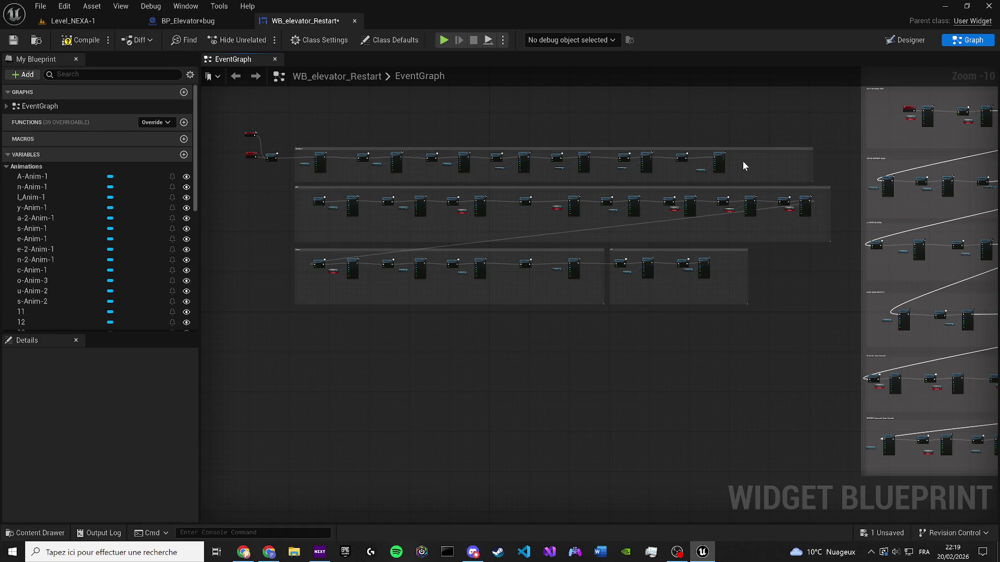
{"action": "scroll", "coordinate": [739, 159], "scroll_direction": "up", "scroll_amount": 5}
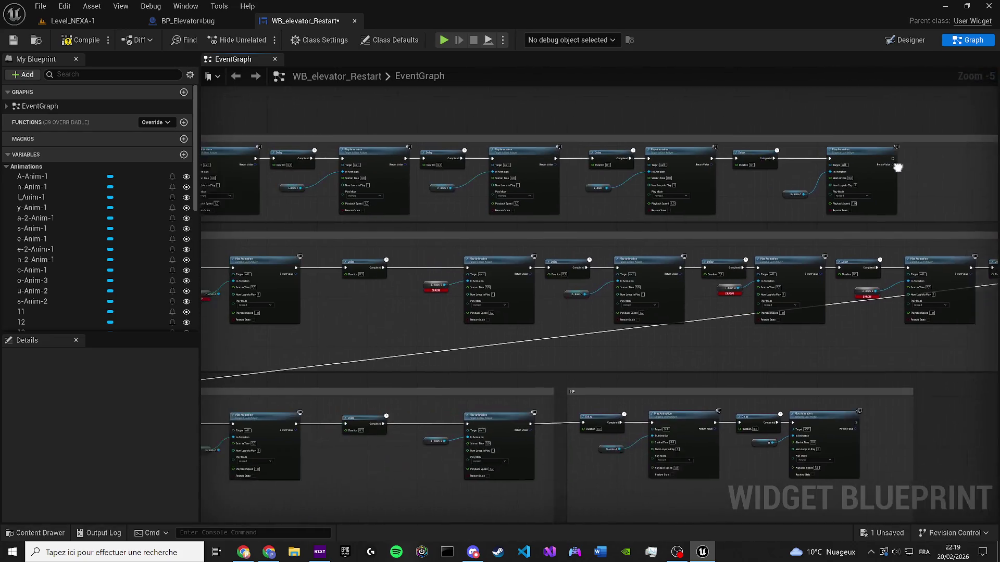
{"action": "left_click_drag", "start_coordinate": [607, 210], "coordinate": [855, 202]}
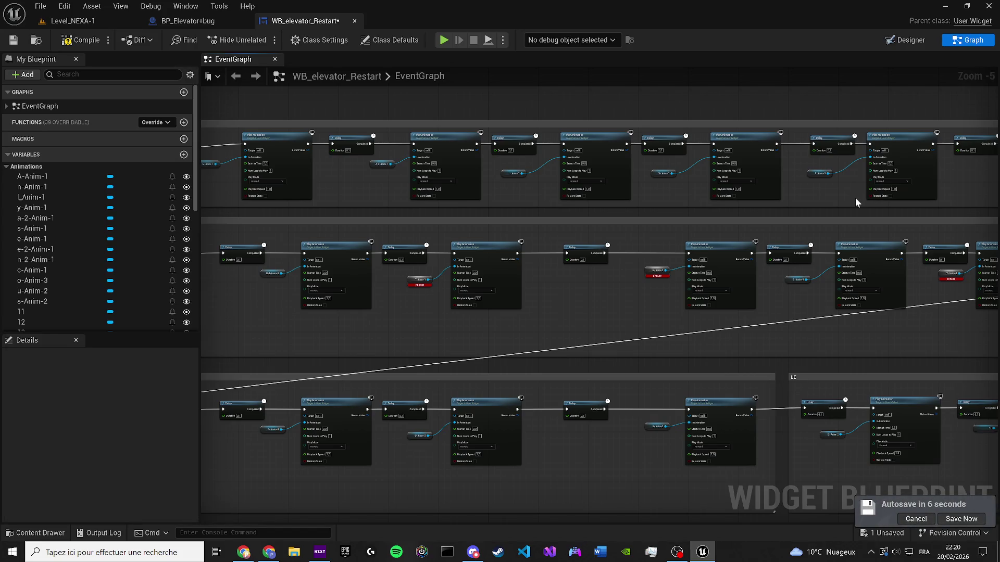
{"action": "key", "text": "XF86AudioPlay"}
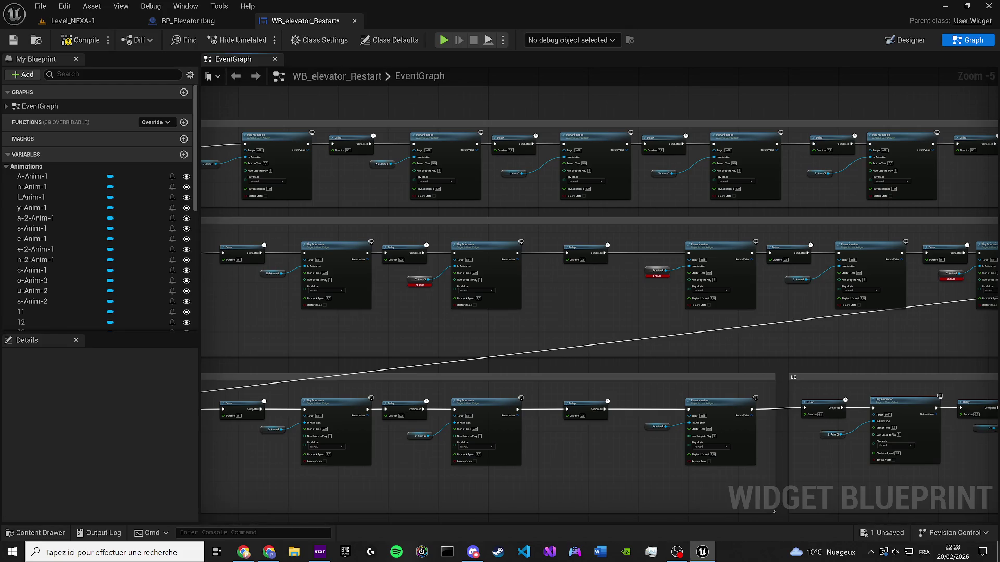
Move the Delay, T-Anim-1 getter and Play Animation node right, then drag in c-Anim-1 for T-Anim-1
{"action": "left_click_drag", "start_coordinate": [497, 233], "coordinate": [555, 266]}
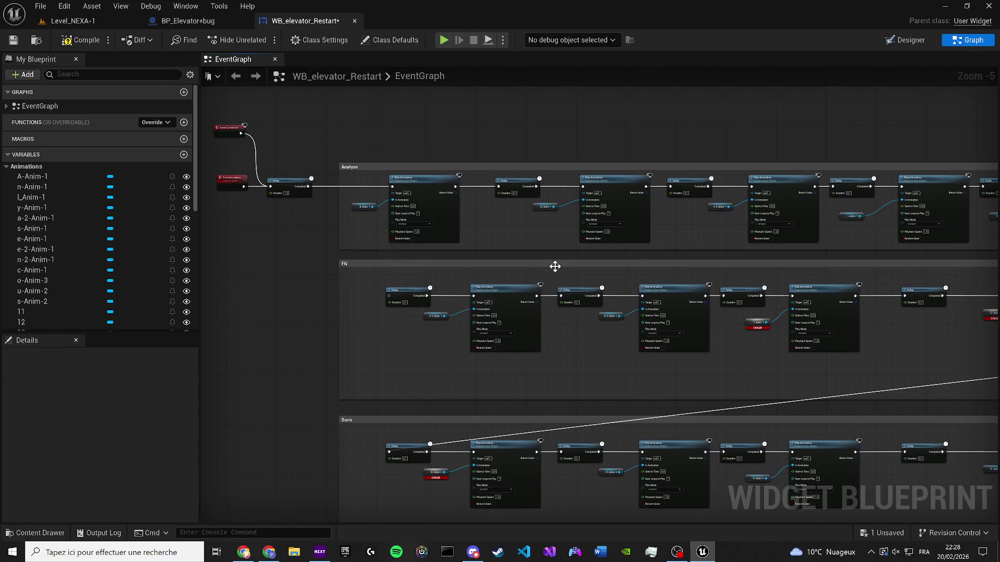
{"action": "scroll", "coordinate": [552, 343], "scroll_direction": "up", "scroll_amount": 3}
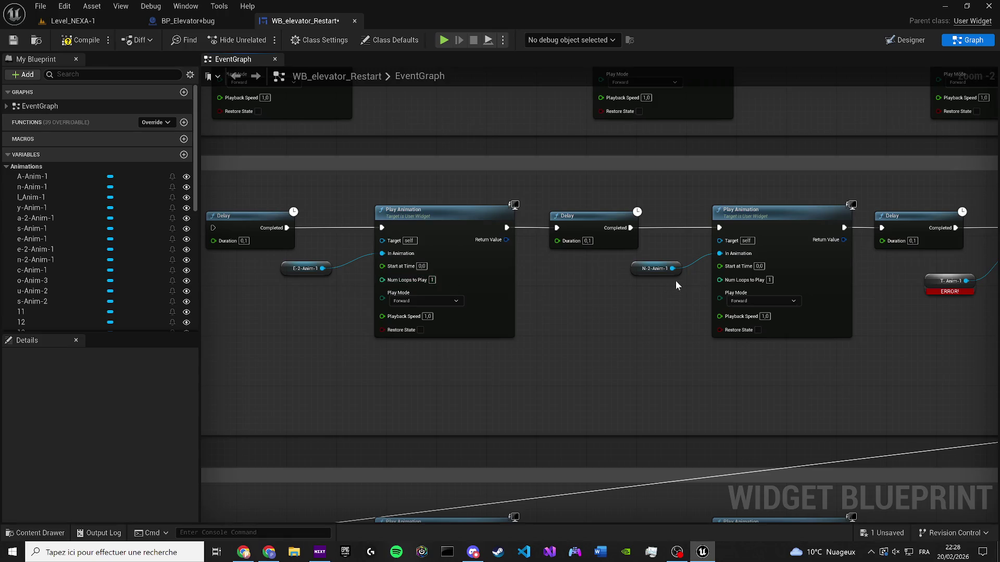
{"action": "left_click_drag", "start_coordinate": [674, 280], "coordinate": [245, 217]}
{"action": "mouse_move", "coordinate": [367, 218]}
{"action": "left_mouse_down"}
{"action": "mouse_move", "coordinate": [848, 239]}
{"action": "mouse_move", "coordinate": [456, 238]}
{"action": "mouse_move", "coordinate": [674, 372]}
{"action": "mouse_move", "coordinate": [868, 394]}
{"action": "left_mouse_up"}
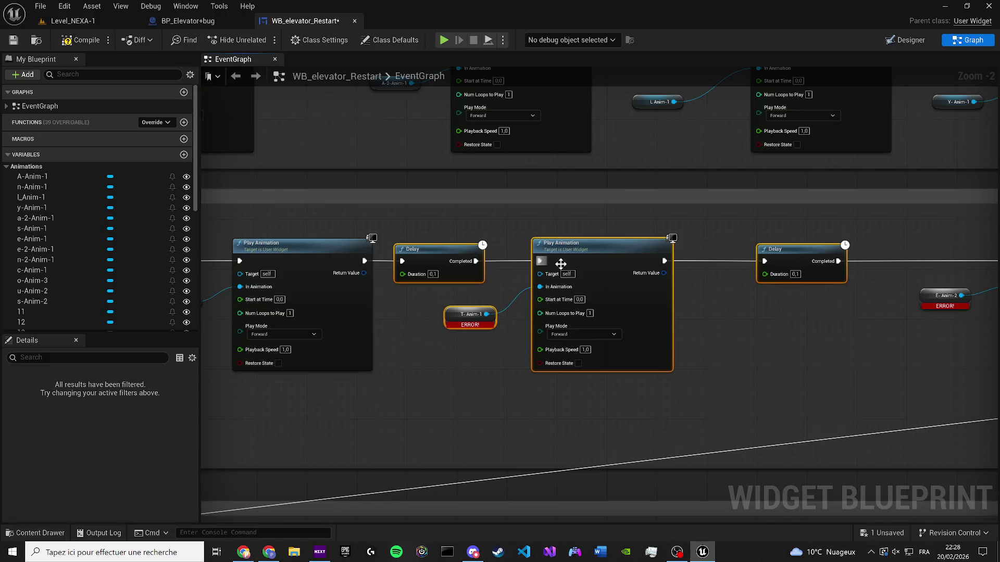
{"action": "left_click_drag", "start_coordinate": [461, 275], "coordinate": [566, 276]}
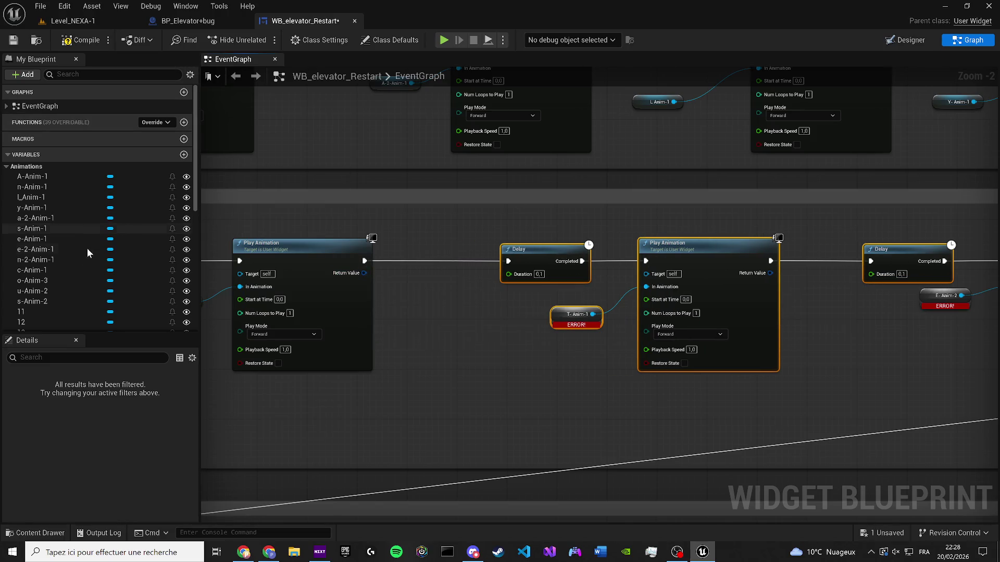
{"action": "mouse_move", "coordinate": [24, 270]}
{"action": "left_mouse_down"}
{"action": "mouse_move", "coordinate": [494, 292]}
{"action": "mouse_move", "coordinate": [548, 314]}
{"action": "mouse_move", "coordinate": [334, 315]}
{"action": "left_mouse_up"}
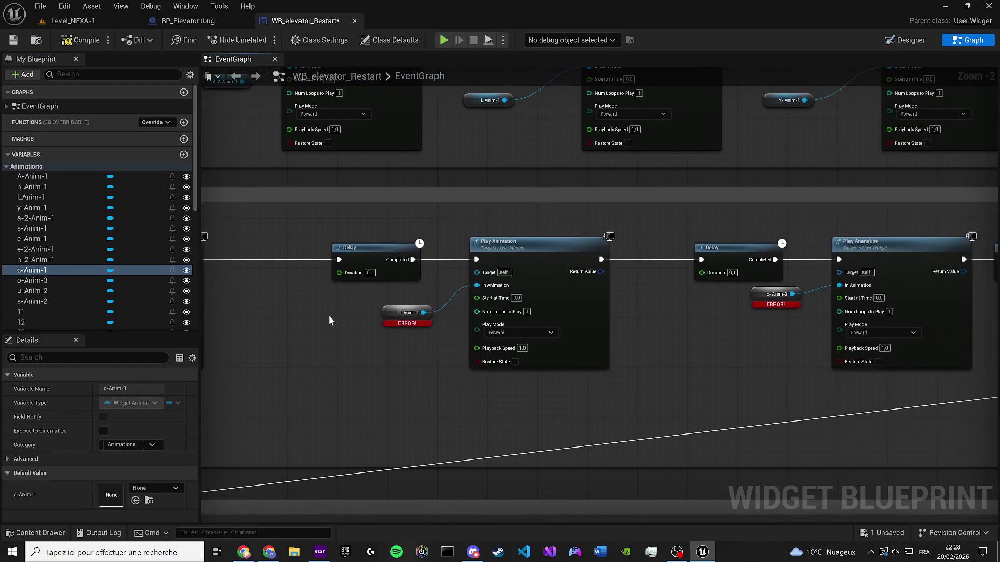
Repoint broken getters: T-Anim-1 to c-Anim-1, E-Anim-2 to o-Anim-3, C-Anim-1 to u-Anim-2
{"action": "scroll", "coordinate": [335, 316], "scroll_direction": "up", "scroll_amount": 1}
{"action": "mouse_move", "coordinate": [40, 270]}
{"action": "left_mouse_down"}
{"action": "mouse_move", "coordinate": [342, 329]}
{"action": "mouse_move", "coordinate": [407, 316]}
{"action": "left_mouse_up"}
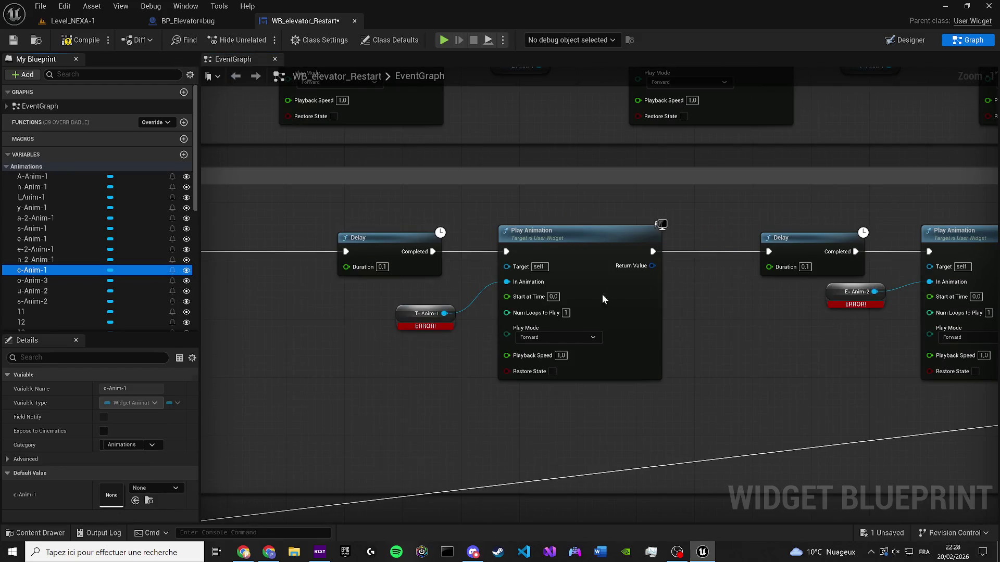
{"action": "left_click_drag", "start_coordinate": [592, 298], "coordinate": [184, 299]}
{"action": "mouse_move", "coordinate": [31, 281]}
{"action": "left_mouse_down"}
{"action": "mouse_move", "coordinate": [411, 310]}
{"action": "mouse_move", "coordinate": [427, 295]}
{"action": "left_mouse_up"}
{"action": "left_click_drag", "start_coordinate": [555, 282], "coordinate": [153, 288]}
{"action": "left_click_drag", "start_coordinate": [43, 292], "coordinate": [354, 320]}
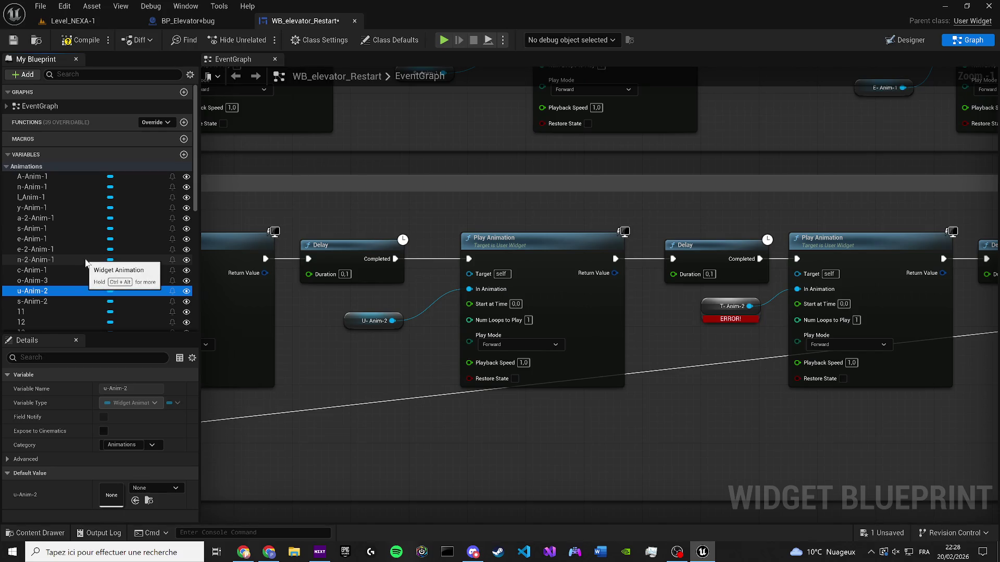
Raise the background music volume
{"action": "key", "text": "XF86AudioLowerVolume"}
{"action": "key", "text": "XF86AudioRaiseVolume"}
{"action": "key", "text": "XF86AudioRaiseVolume"}
{"action": "key", "text": "XF86AudioRaiseVolume"}
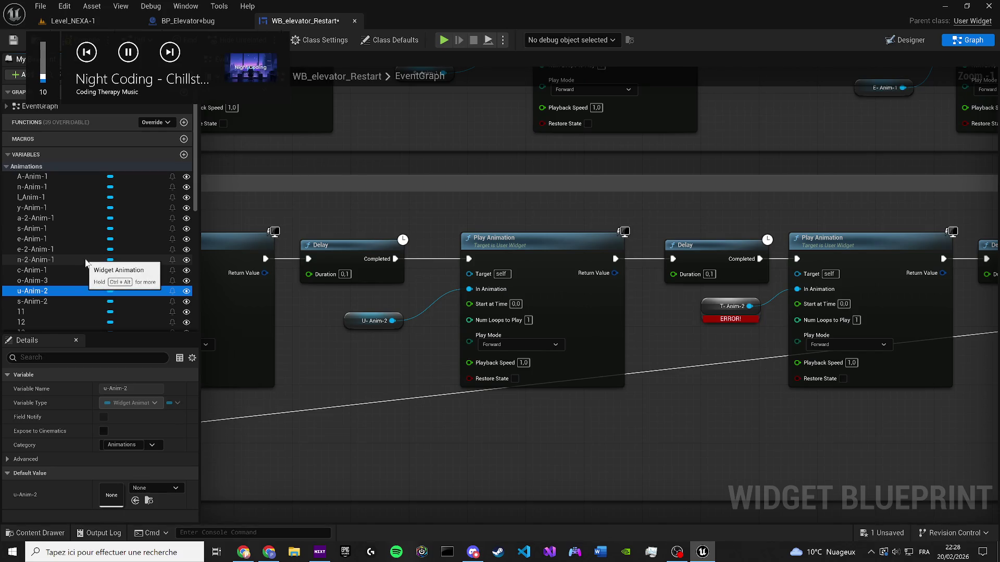
{"action": "key", "text": "XF86AudioRaiseVolume"}
{"action": "key", "text": "XF86AudioRaiseVolume"}
{"action": "key", "text": "XF86AudioRaiseVolume"}
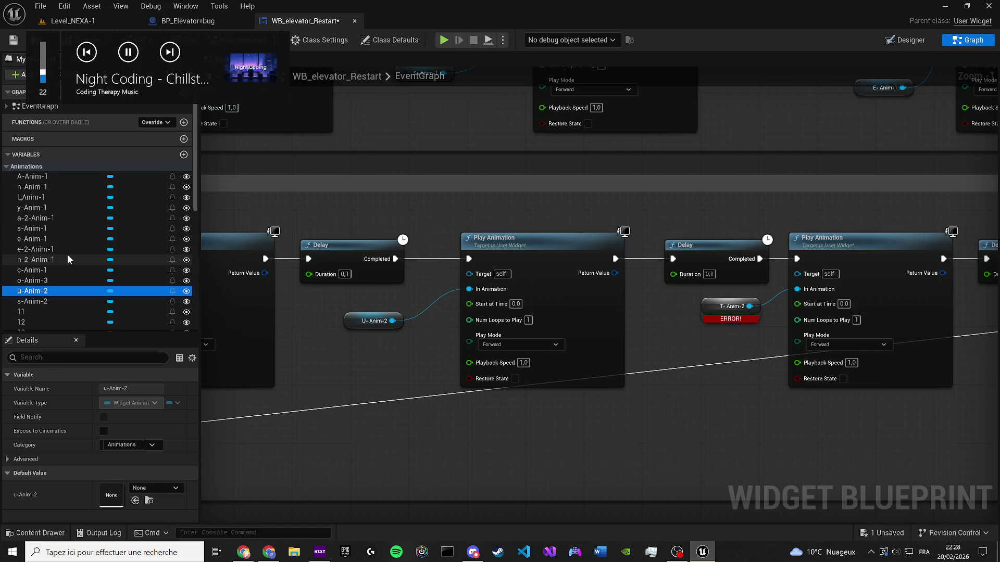
Make the T-Anim-2 getter read r-Anim-1 instead
{"action": "scroll", "coordinate": [83, 211], "scroll_direction": "down", "scroll_amount": 2}
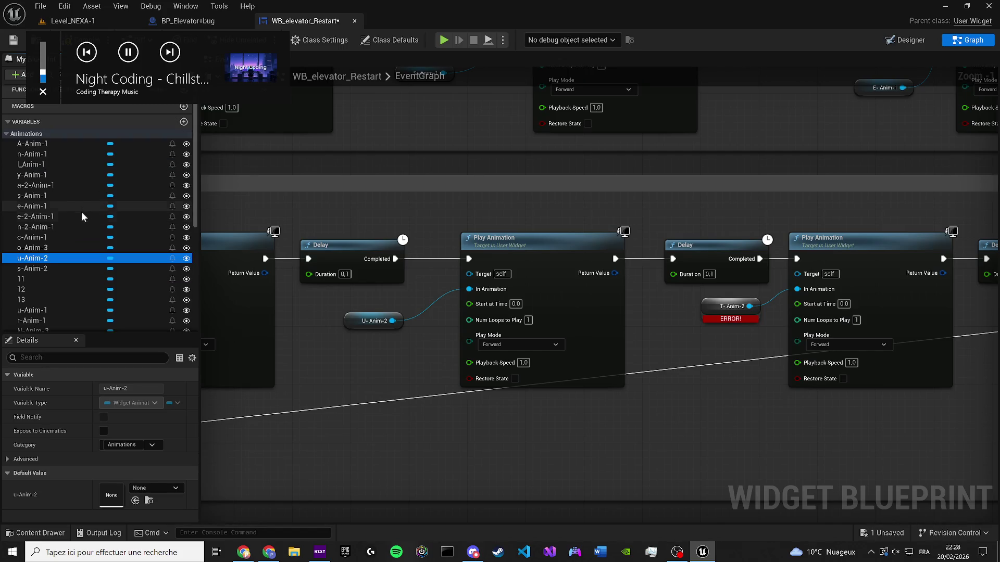
{"action": "scroll", "coordinate": [62, 301], "scroll_direction": "down", "scroll_amount": 3}
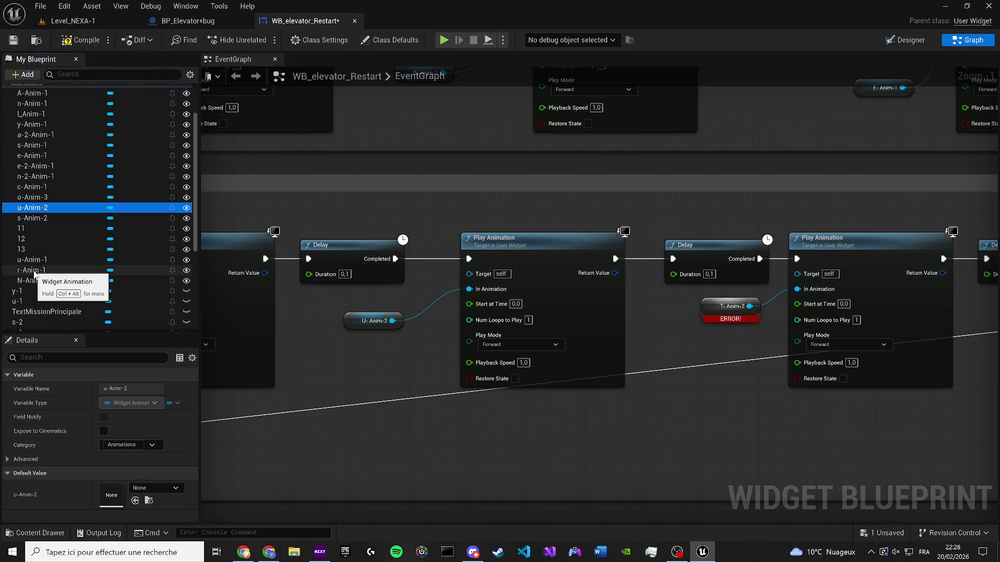
{"action": "left_click", "coordinate": [34, 270]}
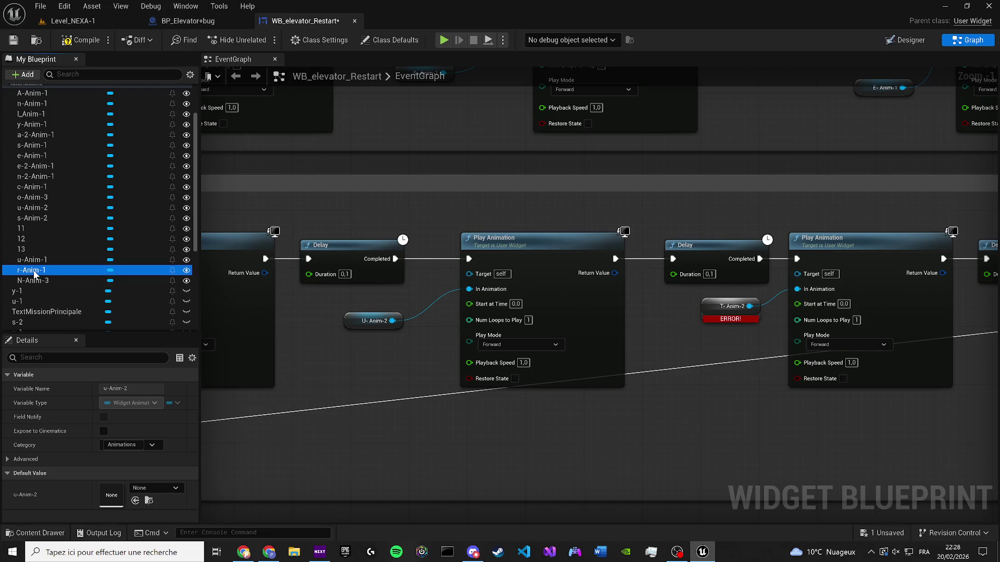
{"action": "mouse_move", "coordinate": [35, 274]}
{"action": "left_mouse_down"}
{"action": "mouse_move", "coordinate": [364, 301]}
{"action": "mouse_move", "coordinate": [711, 310]}
{"action": "mouse_move", "coordinate": [707, 303]}
{"action": "mouse_move", "coordinate": [719, 318]}
{"action": "left_mouse_up"}
{"action": "mouse_move", "coordinate": [675, 290]}
{"action": "left_mouse_down"}
{"action": "mouse_move", "coordinate": [469, 234]}
{"action": "mouse_move", "coordinate": [142, 225]}
{"action": "left_mouse_up"}
Swap in getters 11 and 12, feed 13 into Play Animation, and delete D-Anim-2
{"action": "left_click_drag", "start_coordinate": [52, 230], "coordinate": [233, 264]}
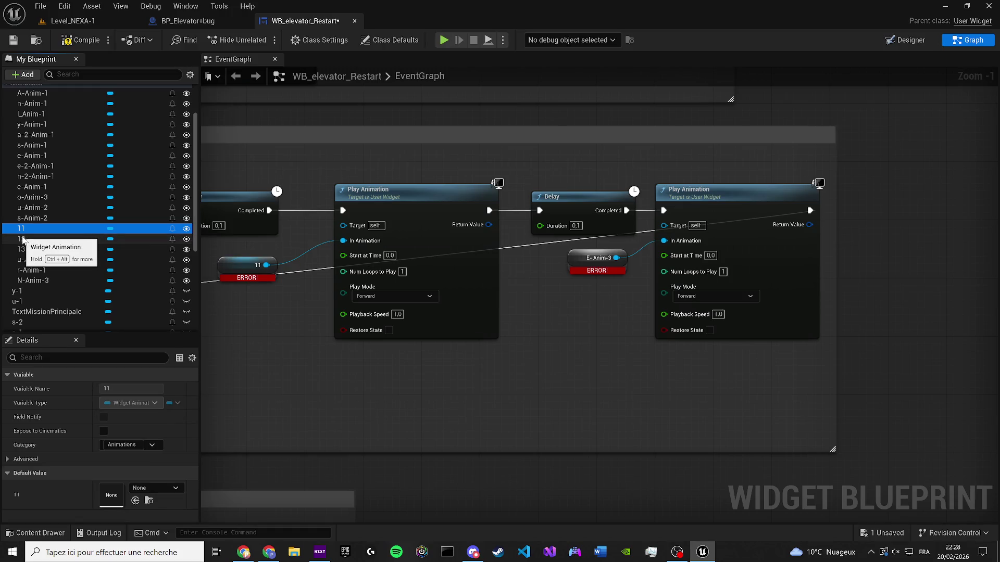
{"action": "mouse_move", "coordinate": [23, 239]}
{"action": "left_mouse_down"}
{"action": "mouse_move", "coordinate": [451, 274]}
{"action": "mouse_move", "coordinate": [574, 253]}
{"action": "mouse_move", "coordinate": [243, 259]}
{"action": "mouse_move", "coordinate": [483, 257]}
{"action": "mouse_move", "coordinate": [569, 275]}
{"action": "left_mouse_up"}
{"action": "left_click", "coordinate": [573, 287]}
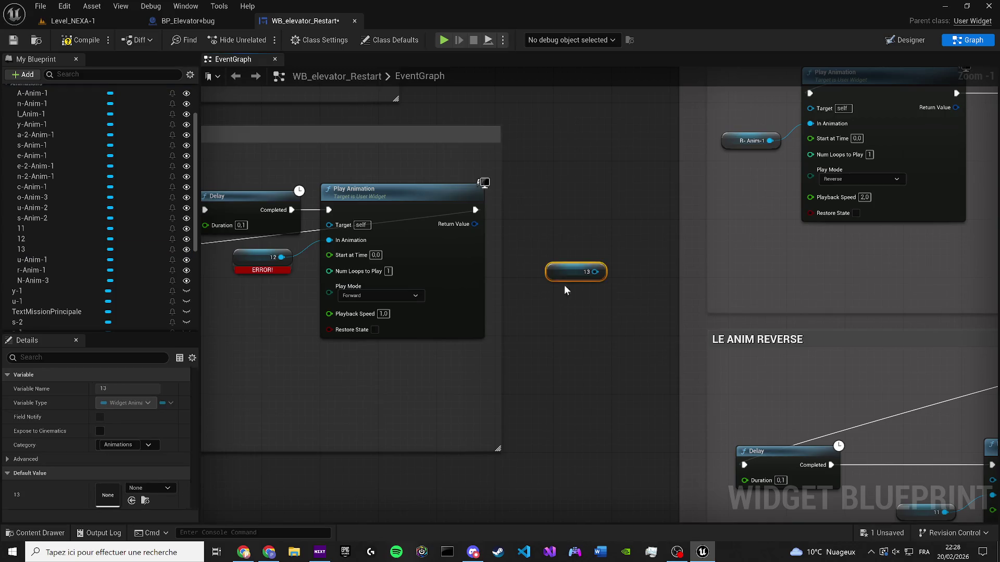
{"action": "scroll", "coordinate": [567, 286], "scroll_direction": "down", "scroll_amount": 4}
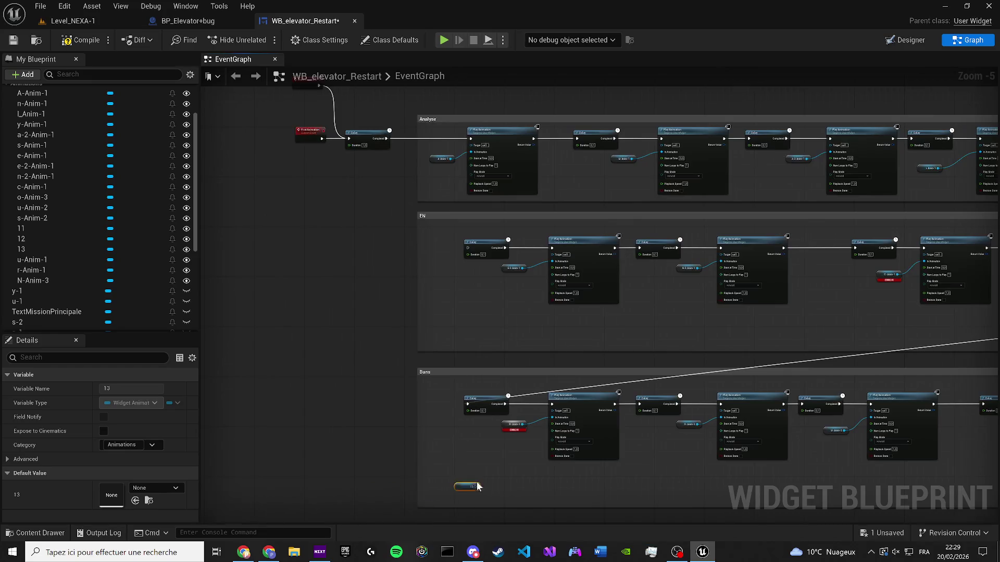
{"action": "scroll", "coordinate": [474, 482], "scroll_direction": "up", "scroll_amount": 4}
{"action": "mouse_move", "coordinate": [394, 414]}
{"action": "left_mouse_down"}
{"action": "mouse_move", "coordinate": [414, 409]}
{"action": "mouse_move", "coordinate": [464, 352]}
{"action": "left_mouse_up"}
{"action": "left_click", "coordinate": [359, 371]}
{"action": "key", "text": "Delete"}
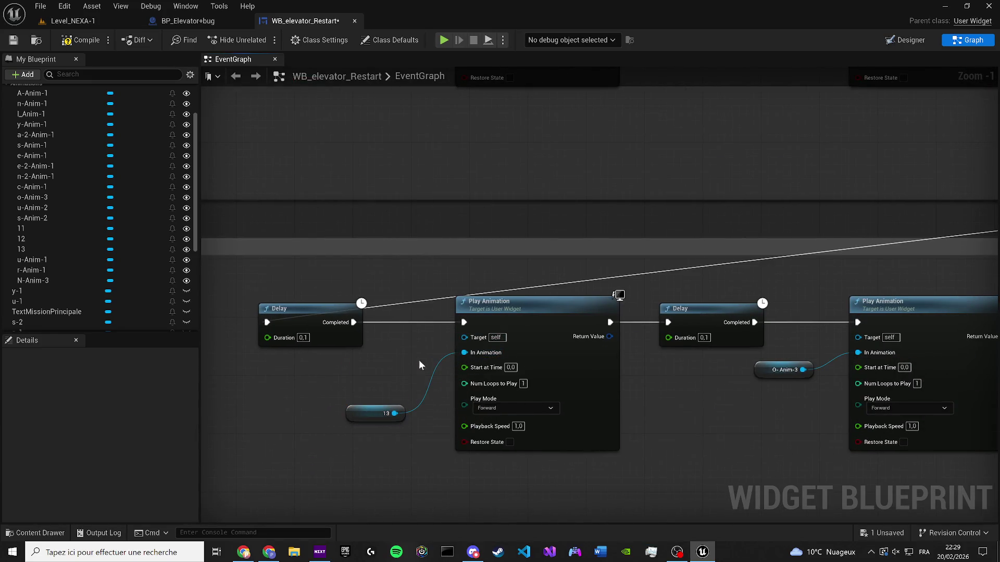
Select the last comment box together with its nodes
{"action": "scroll", "coordinate": [405, 364], "scroll_direction": "down", "scroll_amount": 3}
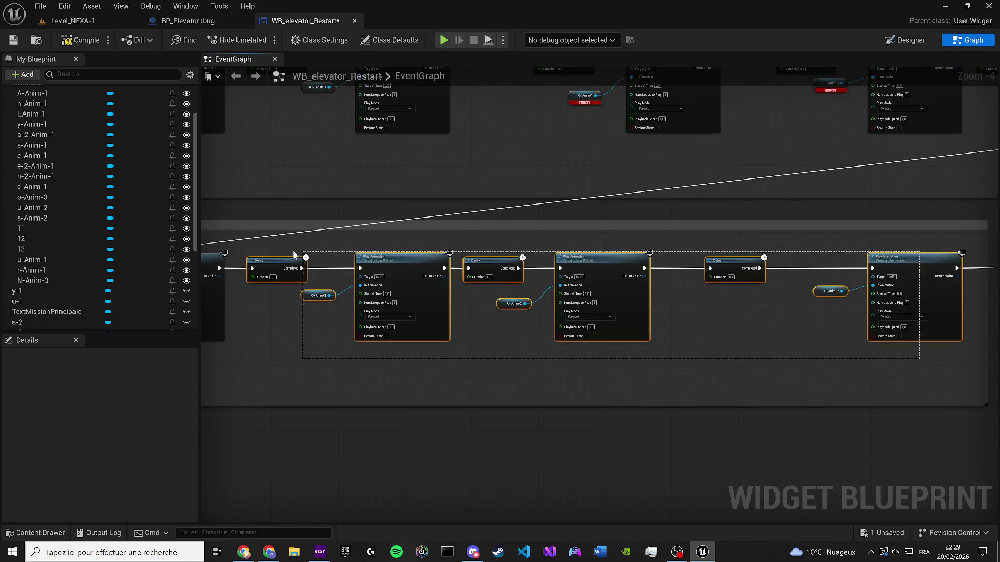
{"action": "scroll", "coordinate": [632, 288], "scroll_direction": "down", "scroll_amount": 3}
{"action": "left_click_drag", "start_coordinate": [729, 352], "coordinate": [380, 245]}
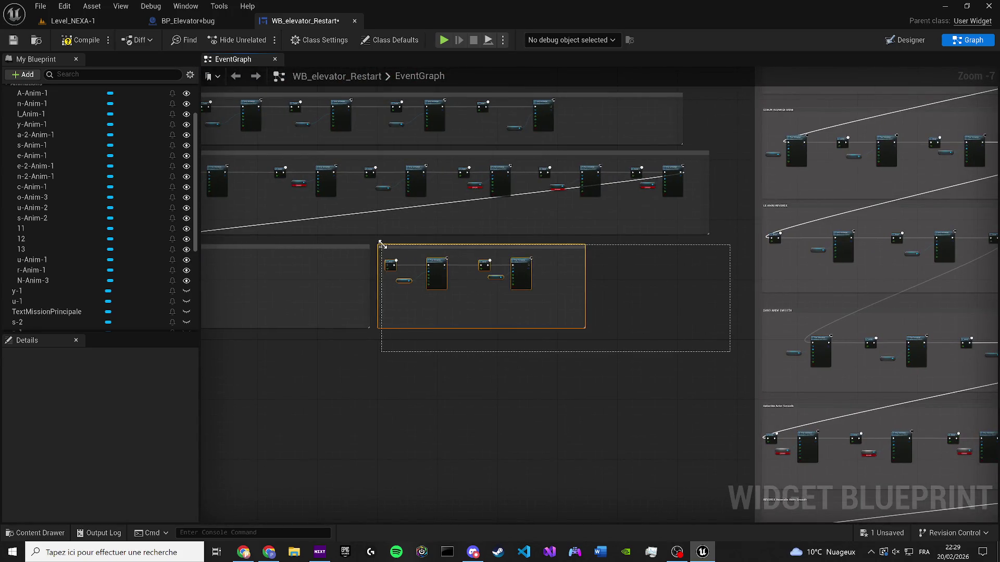
Delete the last comment box, compile and save, then undo the deletion and save again
{"action": "key", "text": "Delete"}
{"action": "left_click", "coordinate": [82, 42]}
{"action": "left_click", "coordinate": [13, 40]}
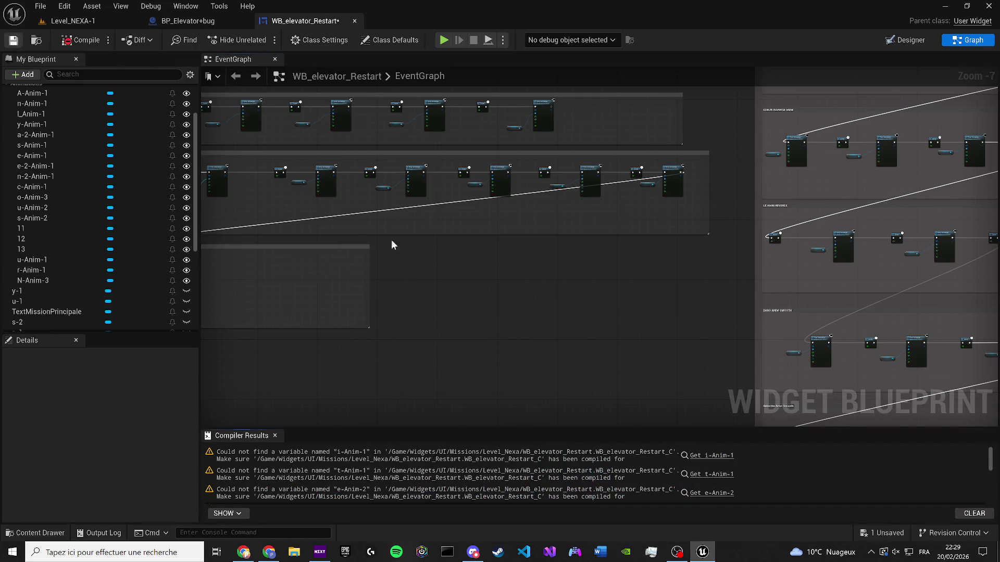
{"action": "left_click", "coordinate": [275, 436]}
{"action": "left_click_drag", "start_coordinate": [724, 211], "coordinate": [295, 280]}
{"action": "key", "text": "ctrl+z"}
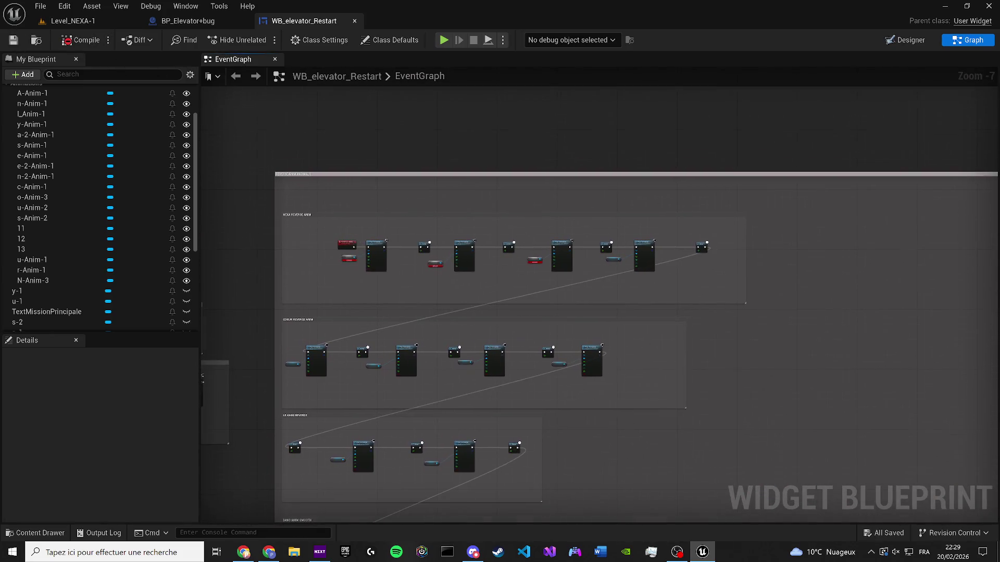
{"action": "scroll", "coordinate": [338, 208], "scroll_direction": "up", "scroll_amount": 3}
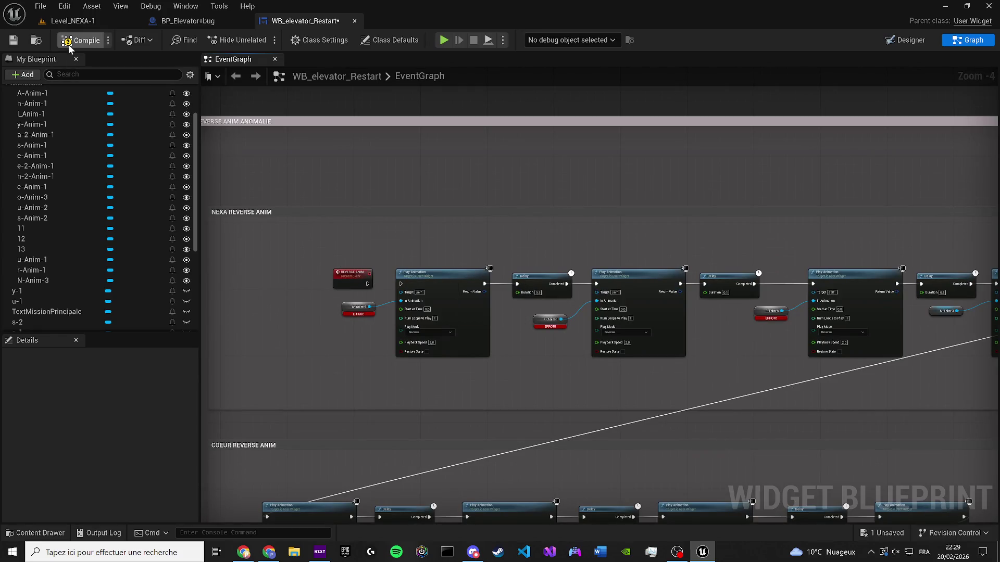
{"action": "left_click", "coordinate": [13, 40]}
Select the Dans comment box and confirm its title
{"action": "scroll", "coordinate": [329, 254], "scroll_direction": "down", "scroll_amount": 5}
{"action": "scroll", "coordinate": [329, 254], "scroll_direction": "down", "scroll_amount": 2}
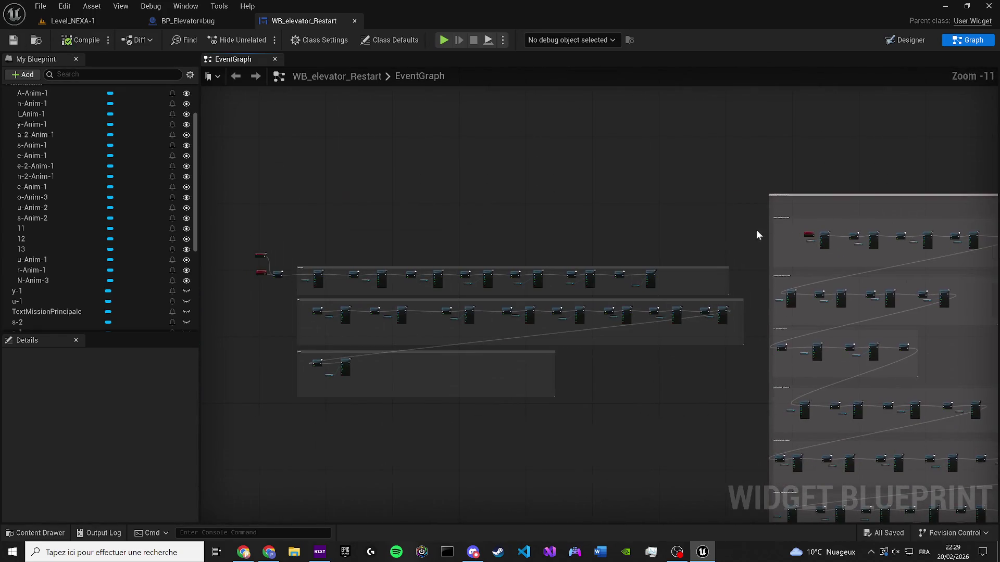
{"action": "scroll", "coordinate": [551, 276], "scroll_direction": "up", "scroll_amount": 3}
{"action": "scroll", "coordinate": [376, 319], "scroll_direction": "up", "scroll_amount": 3}
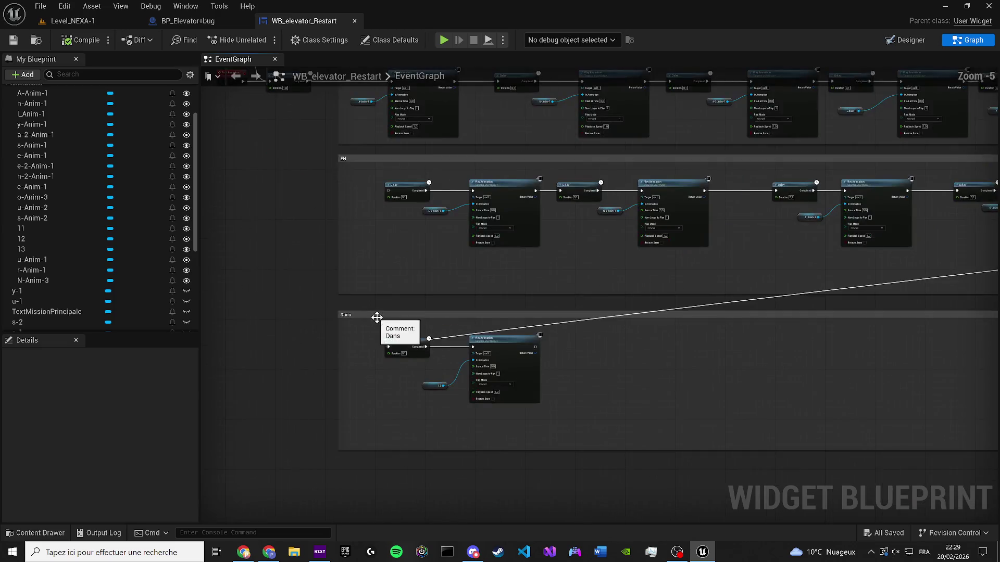
{"action": "left_click", "coordinate": [376, 318]}
{"action": "key", "text": "Return"}
Move the trailing Delay and Play Animation nodes down toward the Dans group
{"action": "mouse_move", "coordinate": [530, 327]}
{"action": "left_mouse_down"}
{"action": "mouse_move", "coordinate": [289, 312]}
{"action": "mouse_move", "coordinate": [783, 279]}
{"action": "mouse_move", "coordinate": [553, 285]}
{"action": "left_mouse_up"}
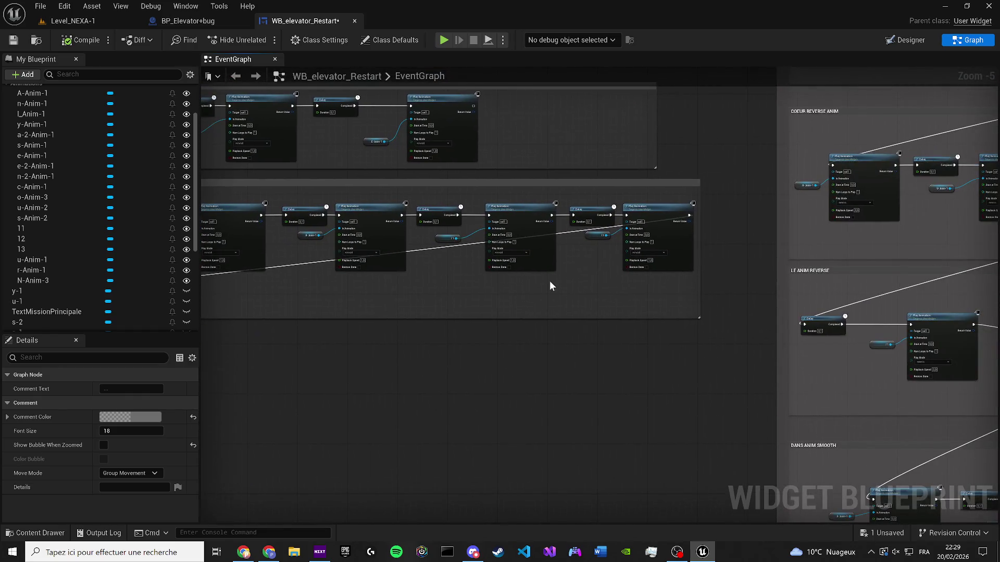
{"action": "mouse_move", "coordinate": [661, 291]}
{"action": "left_mouse_down"}
{"action": "mouse_move", "coordinate": [470, 210]}
{"action": "mouse_move", "coordinate": [441, 208]}
{"action": "mouse_move", "coordinate": [290, 319]}
{"action": "left_mouse_up"}
{"action": "scroll", "coordinate": [675, 279], "scroll_direction": "down", "scroll_amount": 3}
{"action": "mouse_move", "coordinate": [771, 289]}
{"action": "left_mouse_down"}
{"action": "mouse_move", "coordinate": [651, 240]}
{"action": "mouse_move", "coordinate": [682, 239]}
{"action": "left_mouse_up"}
{"action": "scroll", "coordinate": [662, 241], "scroll_direction": "up", "scroll_amount": 3}
{"action": "left_click", "coordinate": [682, 239]}
{"action": "left_click_drag", "start_coordinate": [885, 316], "coordinate": [685, 242]}
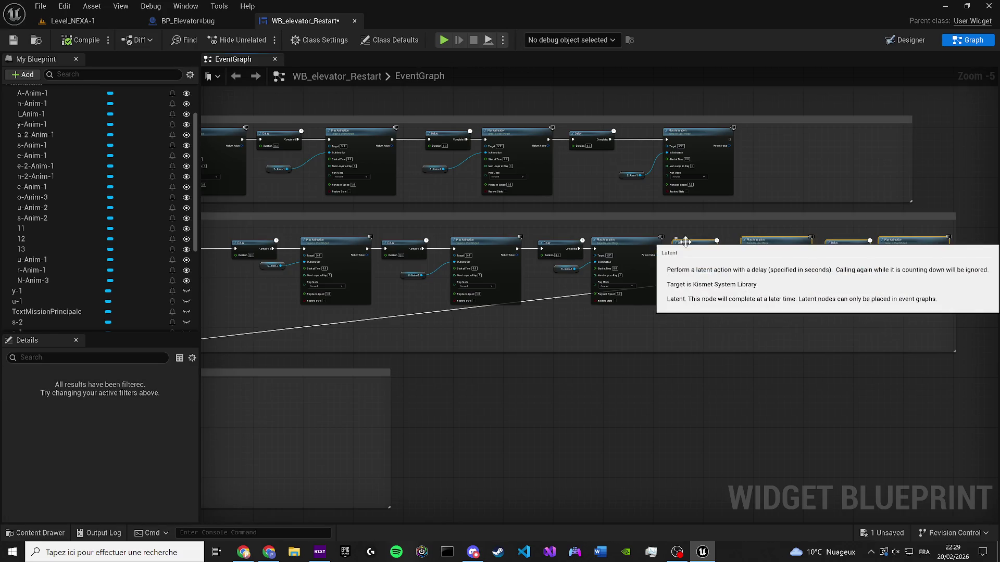
{"action": "mouse_move", "coordinate": [686, 242]}
{"action": "left_mouse_down"}
{"action": "mouse_move", "coordinate": [200, 462]}
{"action": "mouse_move", "coordinate": [302, 391]}
{"action": "mouse_move", "coordinate": [307, 426]}
{"action": "mouse_move", "coordinate": [196, 354]}
{"action": "mouse_move", "coordinate": [309, 414]}
{"action": "mouse_move", "coordinate": [386, 401]}
{"action": "left_mouse_up"}
Shift the bottom row of Delay and animation nodes slightly right
{"action": "scroll", "coordinate": [386, 401], "scroll_direction": "up", "scroll_amount": 1}
{"action": "scroll", "coordinate": [539, 385], "scroll_direction": "down", "scroll_amount": 1}
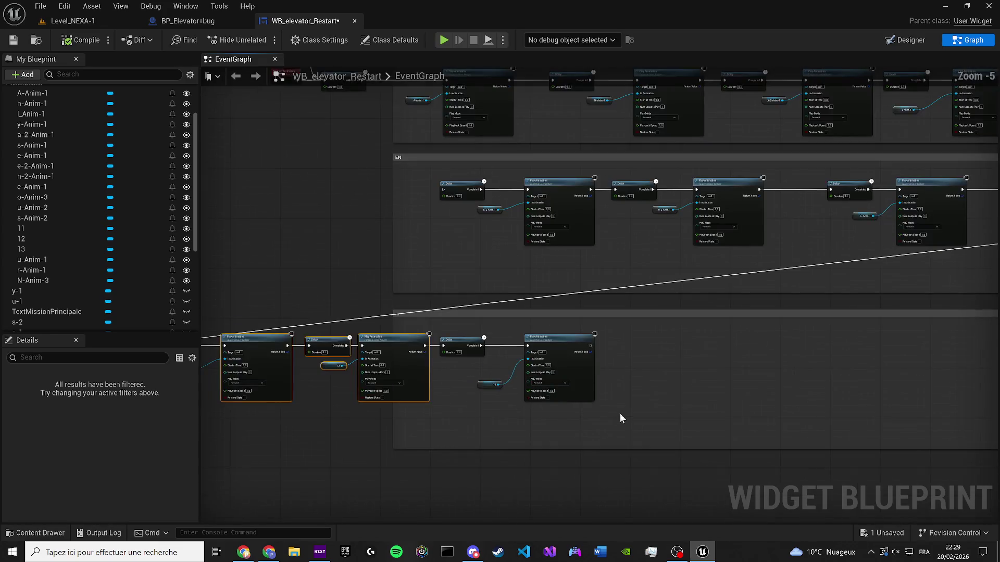
{"action": "left_click_drag", "start_coordinate": [620, 414], "coordinate": [154, 305]}
{"action": "left_click_drag", "start_coordinate": [282, 341], "coordinate": [493, 337]}
{"action": "left_click_drag", "start_coordinate": [335, 336], "coordinate": [336, 337]}
Save WB_elevator_Restart and switch to the Designer view
{"action": "left_click", "coordinate": [14, 40]}
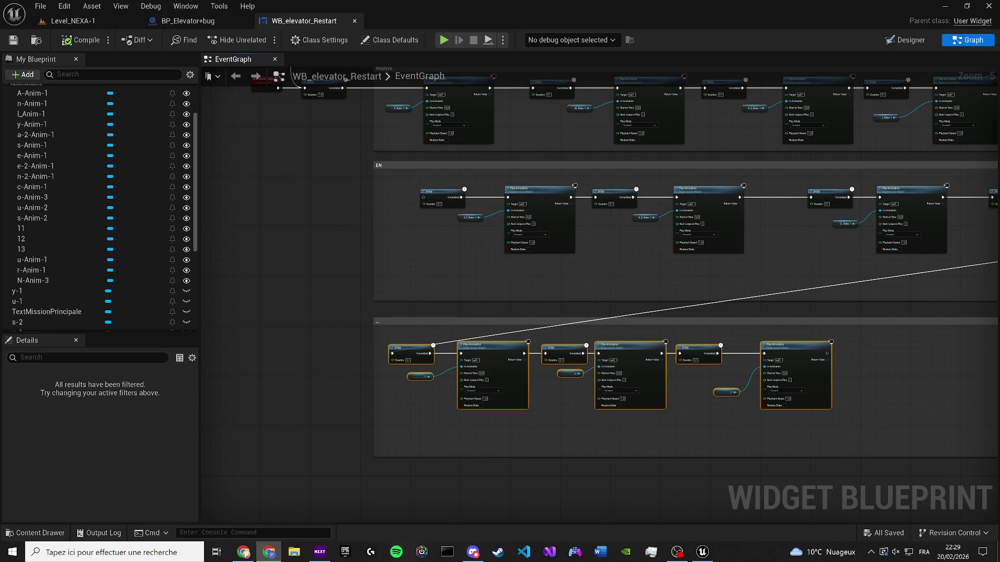
{"action": "left_click", "coordinate": [13, 40]}
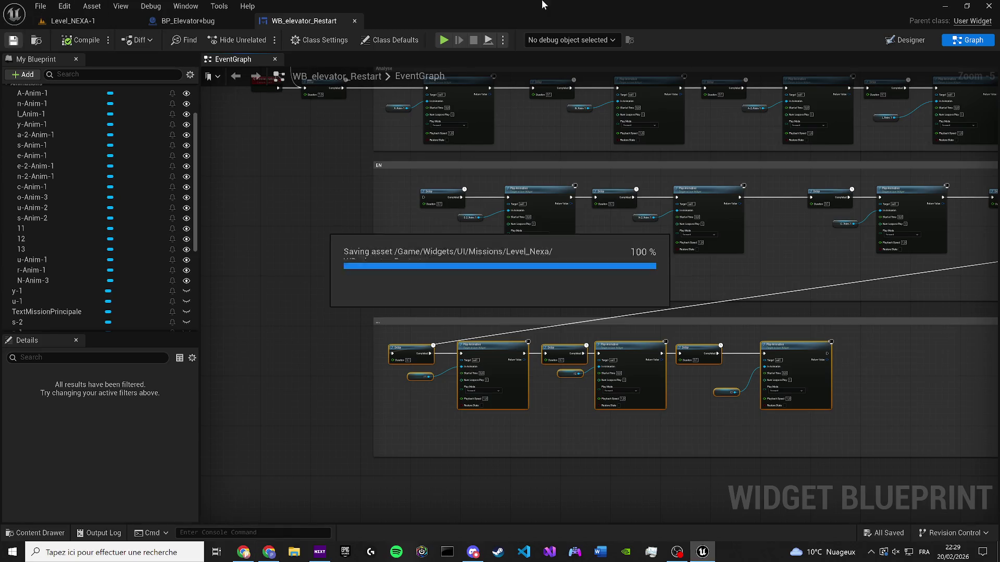
{"action": "left_click", "coordinate": [900, 41]}
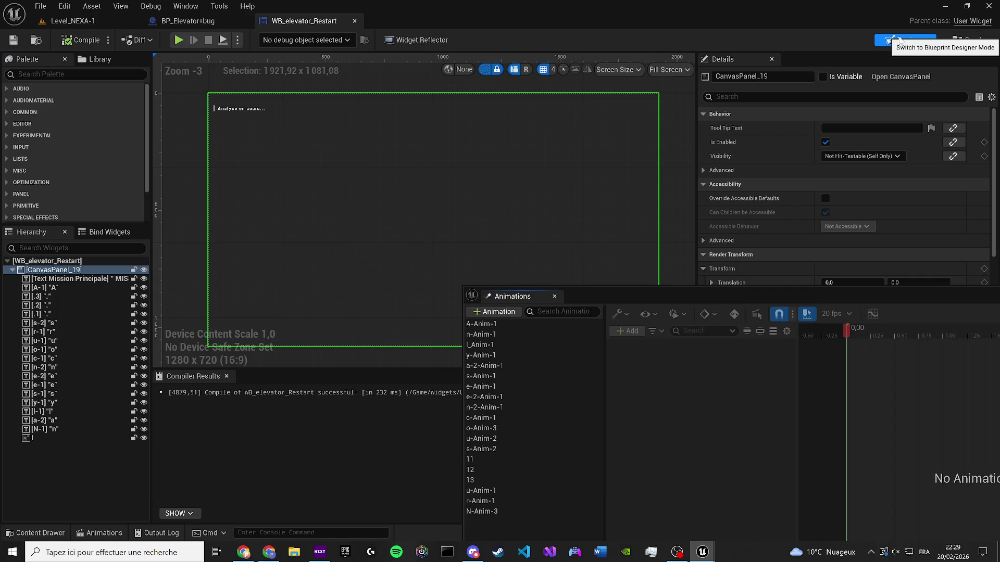
Open the Level Blueprint and bring the widget creation nodes into view
{"action": "left_click", "coordinate": [554, 296]}
{"action": "left_click", "coordinate": [73, 21]}
{"action": "left_click", "coordinate": [192, 39]}
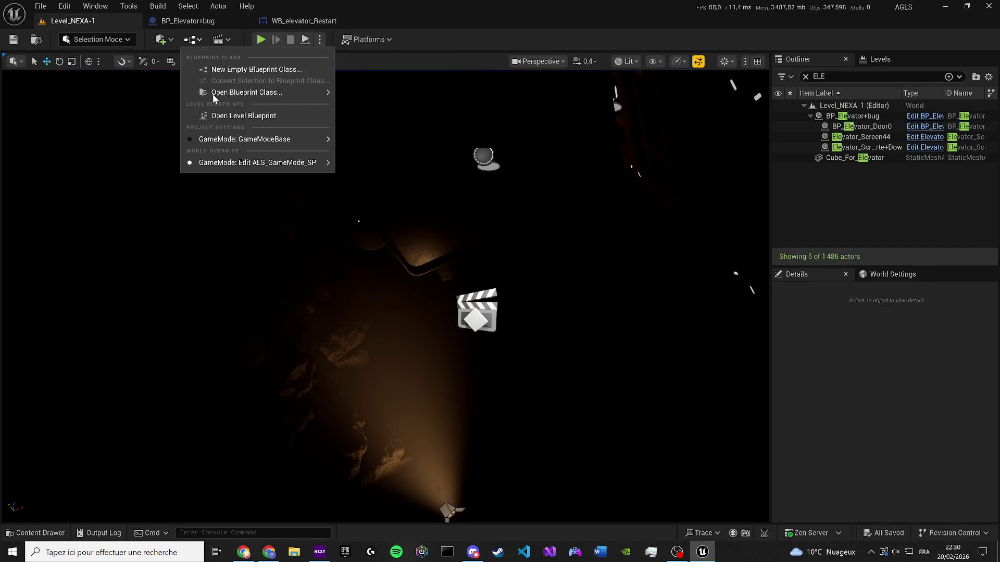
{"action": "left_click", "coordinate": [222, 116]}
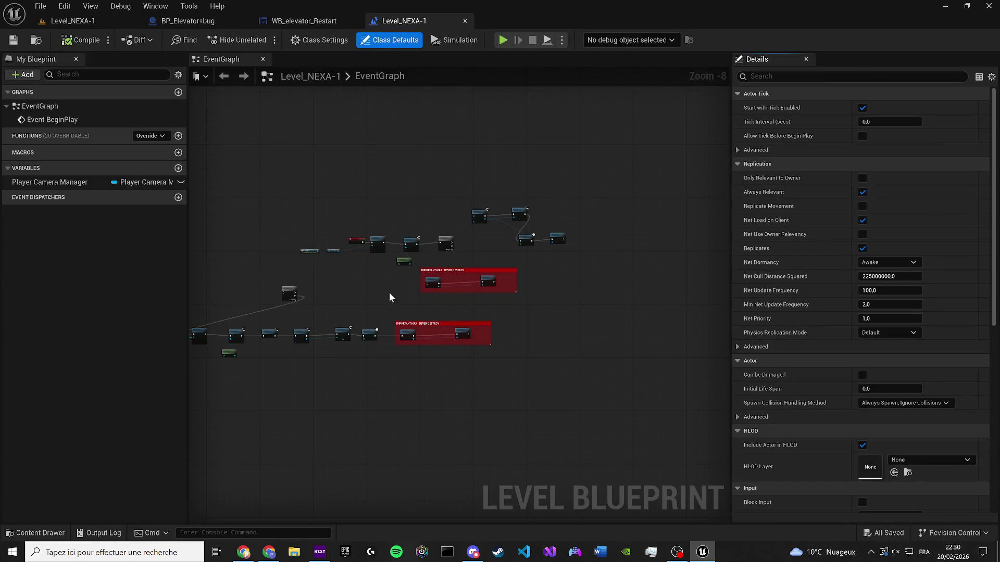
{"action": "scroll", "coordinate": [410, 256], "scroll_direction": "up", "scroll_amount": 4}
{"action": "mouse_move", "coordinate": [591, 333]}
{"action": "left_mouse_down"}
{"action": "mouse_move", "coordinate": [504, 313]}
{"action": "mouse_move", "coordinate": [452, 333]}
{"action": "left_mouse_up"}
{"action": "scroll", "coordinate": [468, 208], "scroll_direction": "up", "scroll_amount": 2}
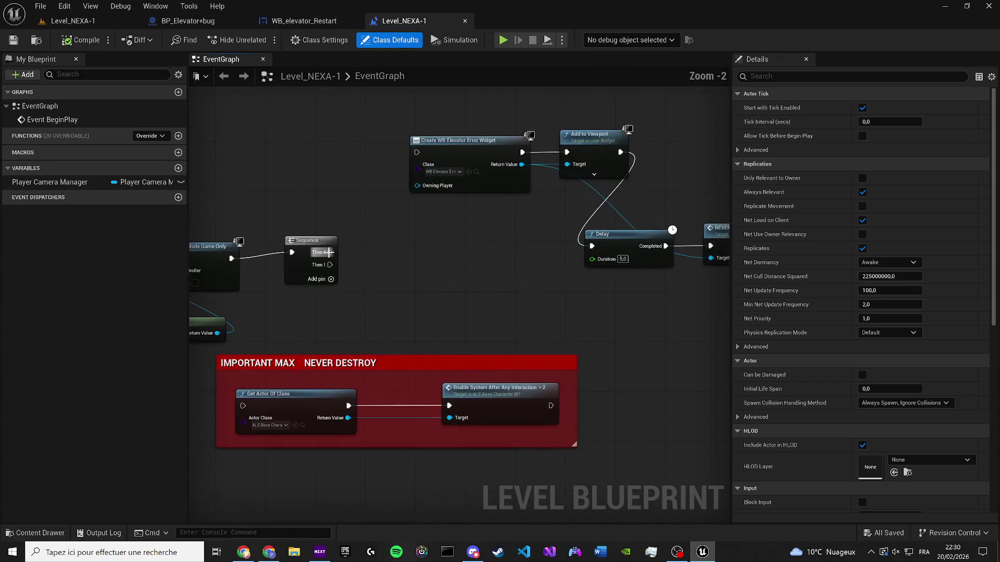
Set the Create Widget class to WB_elevator_Restart and save the level
{"action": "left_click", "coordinate": [443, 171]}
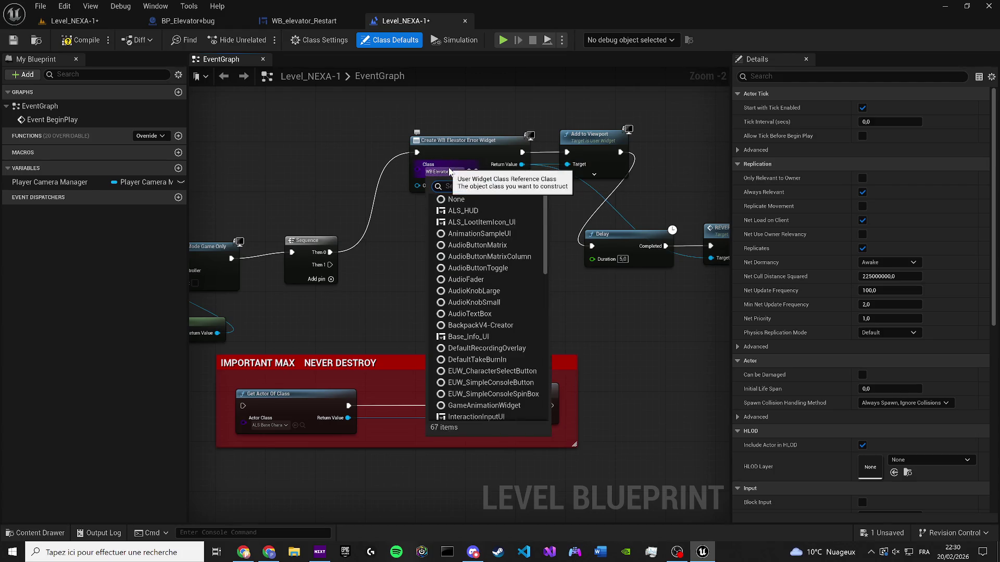
{"action": "type", "text": "rest"}
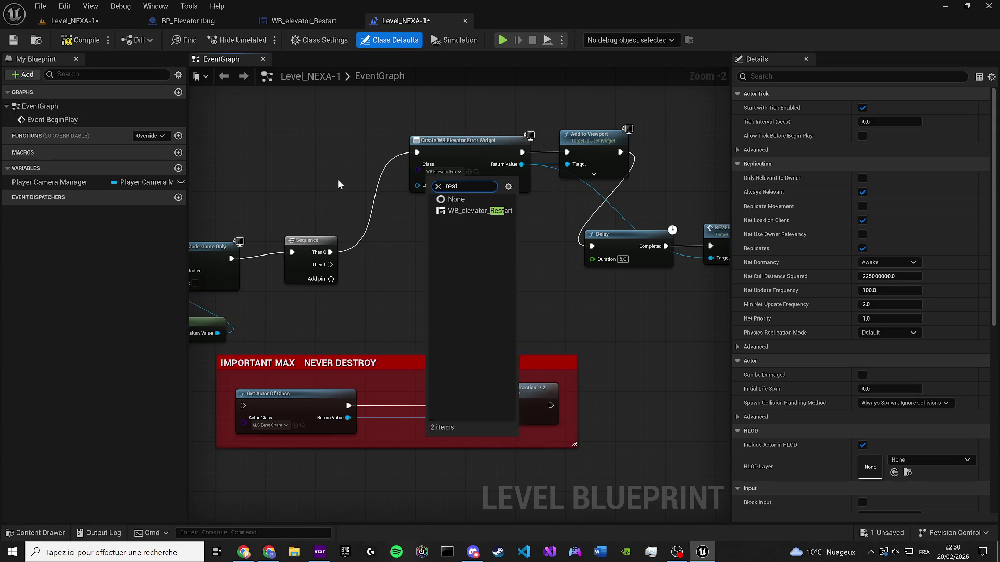
{"action": "key", "text": "Return"}
{"action": "left_click", "coordinate": [444, 175]}
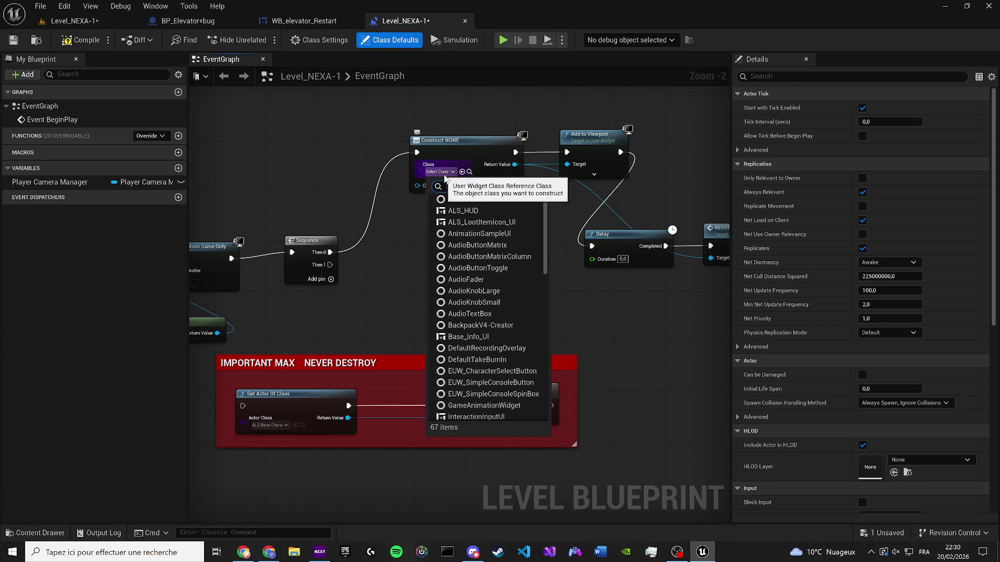
{"action": "type", "text": "elevator"}
{"action": "left_click", "coordinate": [481, 222]}
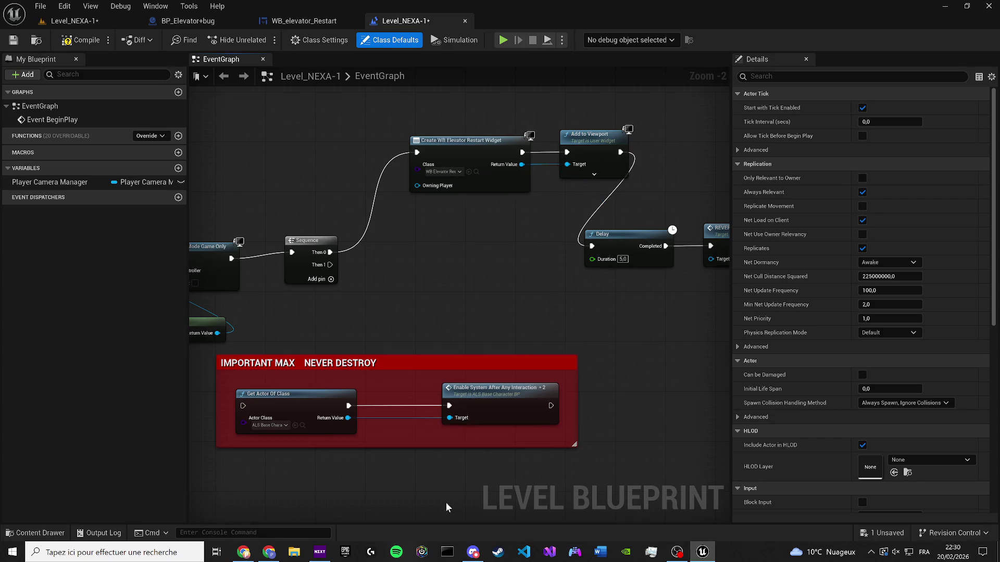
{"action": "left_click", "coordinate": [471, 553]}
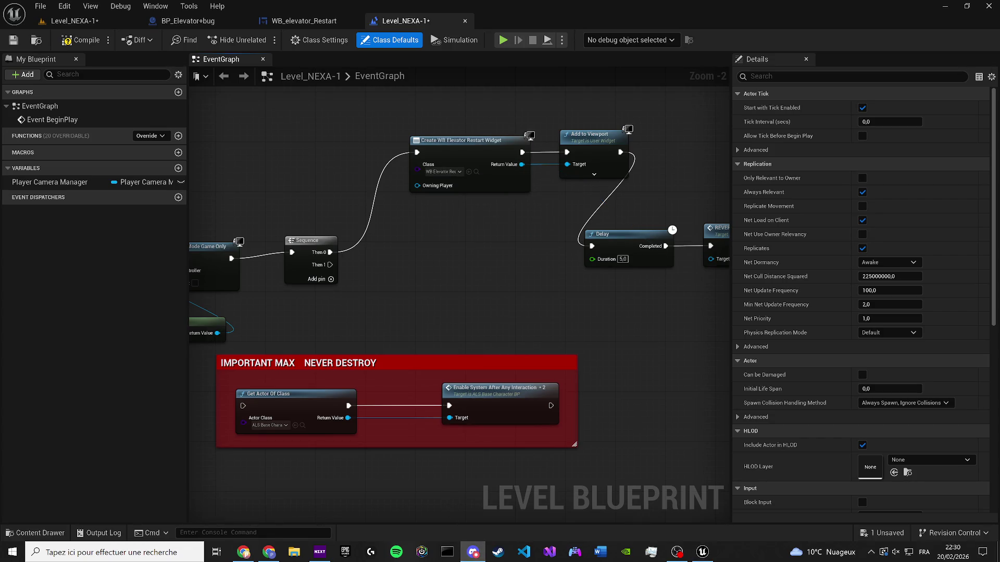
{"action": "left_click", "coordinate": [12, 41]}
Delete the reverse animation node from the level blueprint
{"action": "mouse_move", "coordinate": [637, 308]}
{"action": "left_mouse_down"}
{"action": "mouse_move", "coordinate": [538, 260]}
{"action": "mouse_move", "coordinate": [430, 317]}
{"action": "left_mouse_up"}
{"action": "left_click", "coordinate": [536, 250]}
{"action": "key", "text": "Delete"}
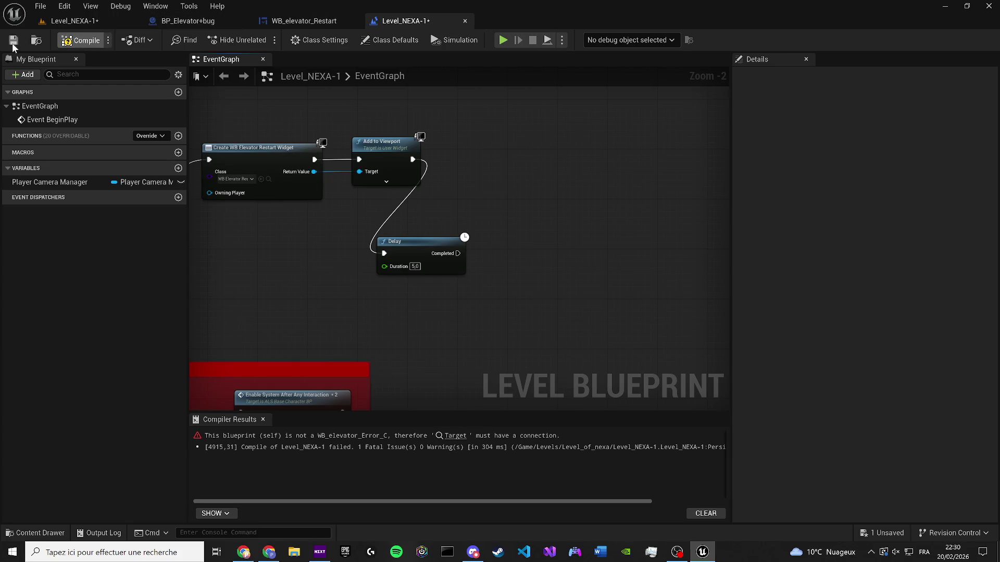
Play-test the level, stop it, and return to the WB_elevator_Restart editor
{"action": "left_click", "coordinate": [78, 21]}
{"action": "key", "text": "alt+p"}
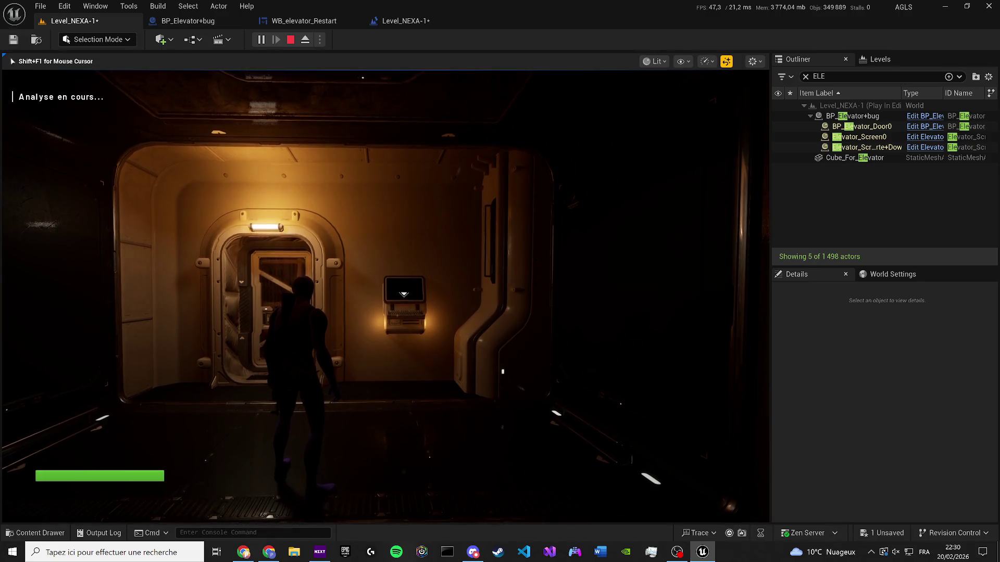
{"action": "key", "text": "Escape"}
{"action": "left_click", "coordinate": [312, 21]}
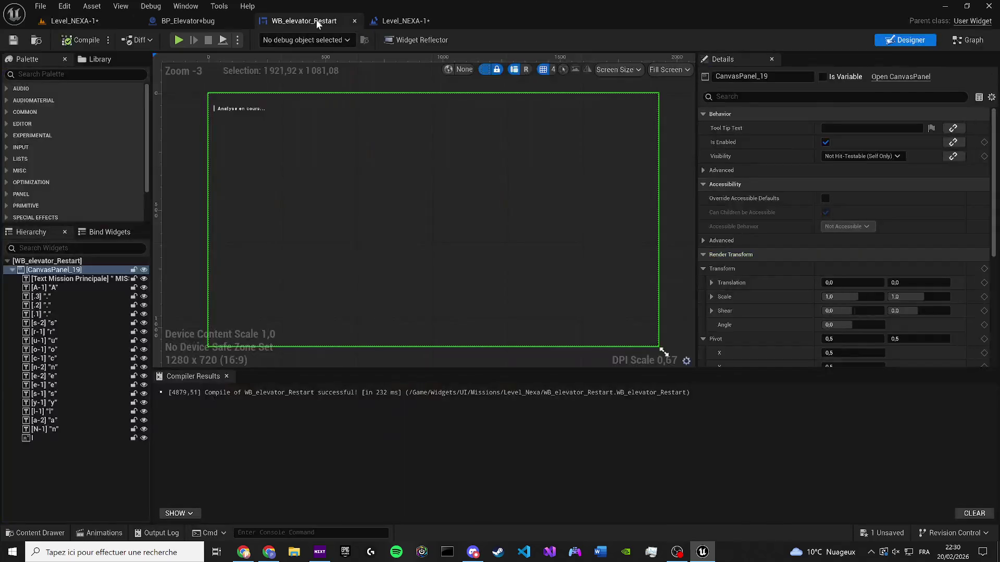
In the event graph, shrink the upper and lower comment boxes to fit their nodes
{"action": "left_click", "coordinate": [948, 41]}
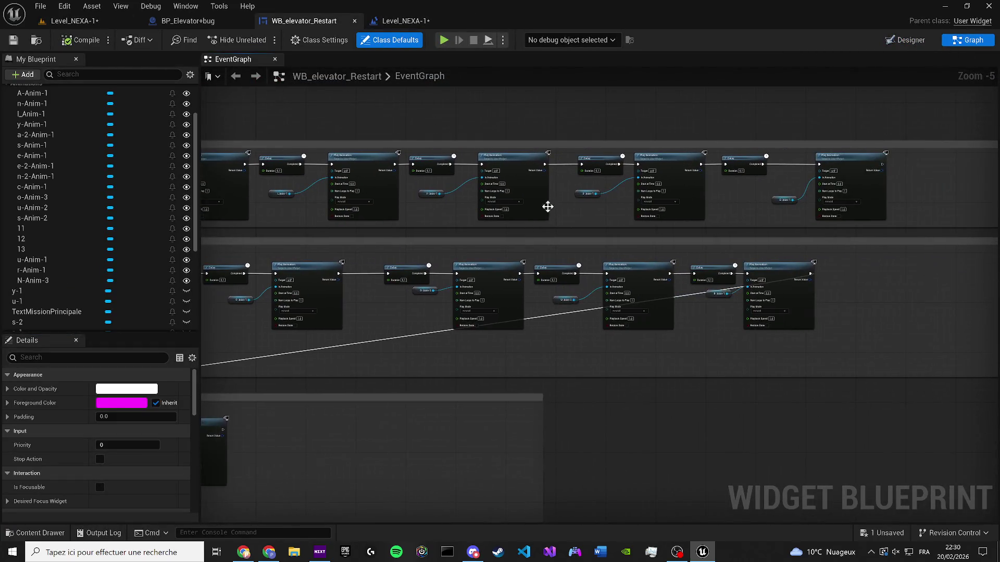
{"action": "mouse_move", "coordinate": [882, 168]}
{"action": "left_mouse_down"}
{"action": "mouse_move", "coordinate": [814, 196]}
{"action": "mouse_move", "coordinate": [319, 283]}
{"action": "mouse_move", "coordinate": [157, 270]}
{"action": "mouse_move", "coordinate": [160, 261]}
{"action": "mouse_move", "coordinate": [279, 261]}
{"action": "mouse_move", "coordinate": [339, 276]}
{"action": "left_mouse_up"}
{"action": "scroll", "coordinate": [342, 274], "scroll_direction": "up", "scroll_amount": 2}
{"action": "scroll", "coordinate": [365, 268], "scroll_direction": "down", "scroll_amount": 3}
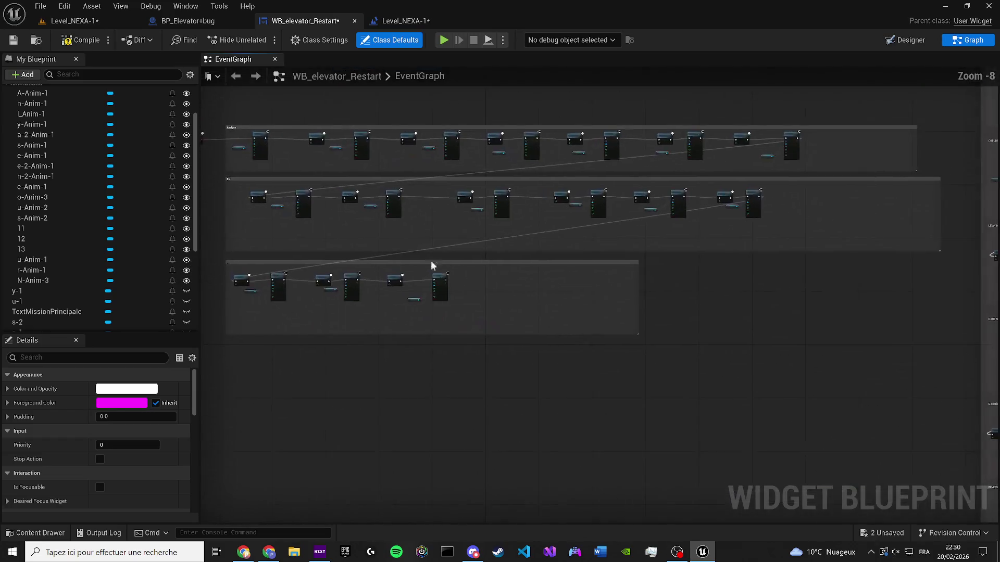
{"action": "left_click_drag", "start_coordinate": [651, 278], "coordinate": [430, 281]}
{"action": "scroll", "coordinate": [654, 236], "scroll_direction": "up", "scroll_amount": 3}
{"action": "scroll", "coordinate": [754, 327], "scroll_direction": "down", "scroll_amount": 1}
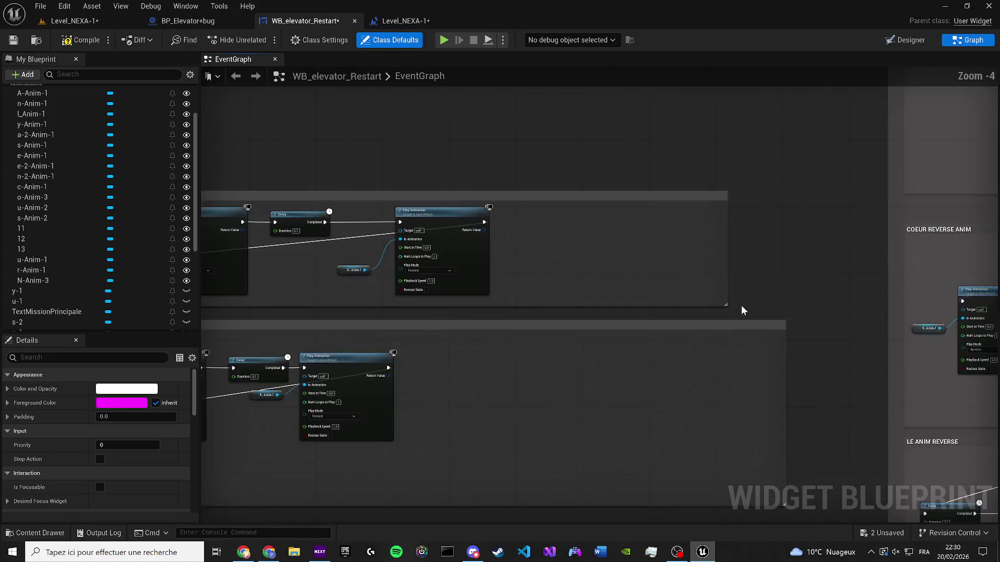
{"action": "left_click_drag", "start_coordinate": [728, 252], "coordinate": [513, 258]}
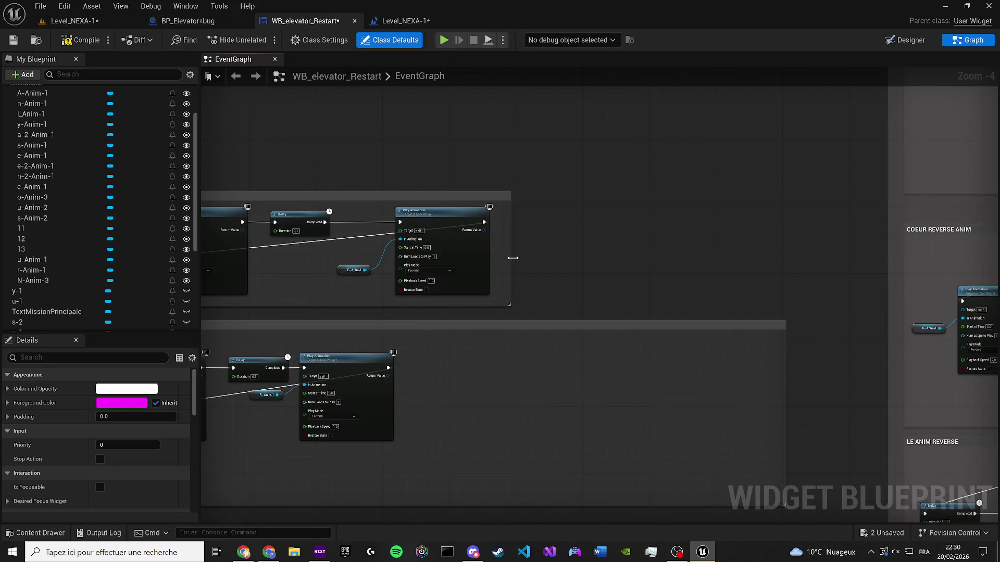
{"action": "left_click_drag", "start_coordinate": [783, 348], "coordinate": [513, 357]}
Stack the EN group under Analyse and move the Event Construct start nodes beside Analyse
{"action": "mouse_move", "coordinate": [425, 336]}
{"action": "left_mouse_down"}
{"action": "mouse_move", "coordinate": [483, 272]}
{"action": "mouse_move", "coordinate": [571, 286]}
{"action": "mouse_move", "coordinate": [713, 267]}
{"action": "left_mouse_up"}
{"action": "scroll", "coordinate": [375, 266], "scroll_direction": "up", "scroll_amount": 1}
{"action": "mouse_move", "coordinate": [376, 170]}
{"action": "left_mouse_down"}
{"action": "mouse_move", "coordinate": [376, 191]}
{"action": "mouse_move", "coordinate": [364, 165]}
{"action": "mouse_move", "coordinate": [400, 66]}
{"action": "left_mouse_up"}
{"action": "left_click", "coordinate": [376, 192]}
{"action": "mouse_move", "coordinate": [433, 267]}
{"action": "left_mouse_down"}
{"action": "mouse_move", "coordinate": [411, 246]}
{"action": "mouse_move", "coordinate": [436, 179]}
{"action": "left_mouse_up"}
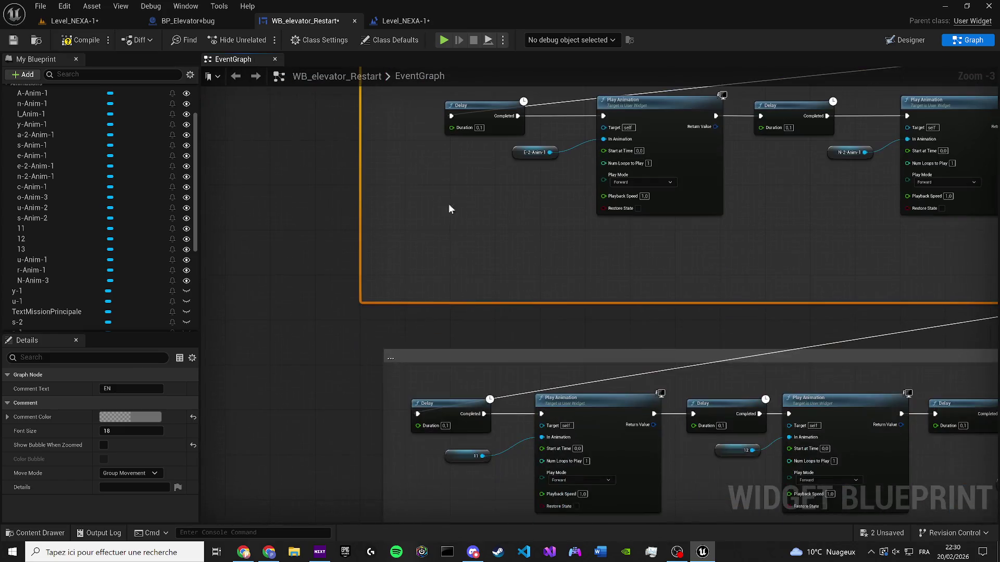
{"action": "left_click_drag", "start_coordinate": [399, 361], "coordinate": [370, 327]}
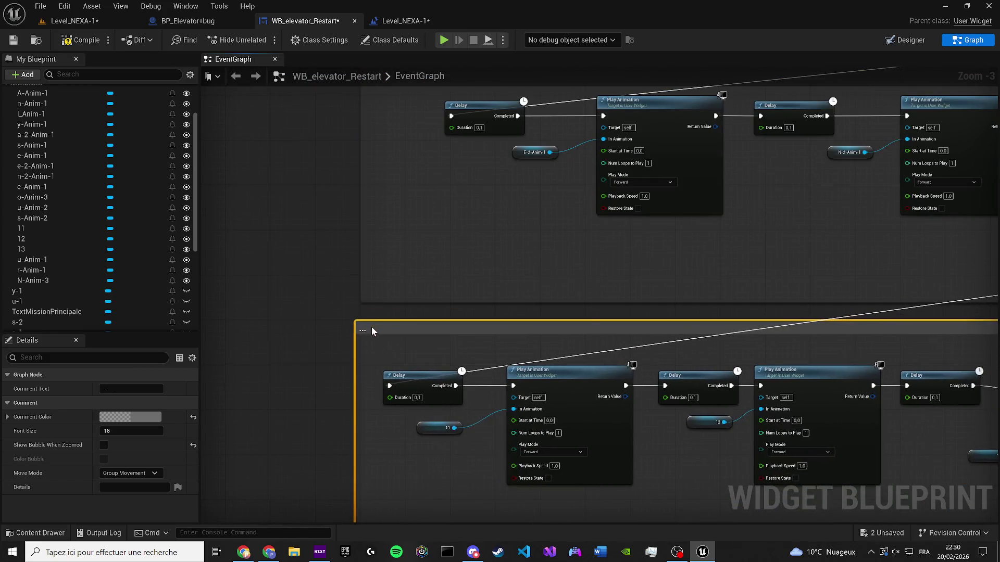
{"action": "scroll", "coordinate": [573, 280], "scroll_direction": "down", "scroll_amount": 3}
{"action": "left_click_drag", "start_coordinate": [572, 280], "coordinate": [529, 353]}
{"action": "scroll", "coordinate": [447, 215], "scroll_direction": "up", "scroll_amount": 3}
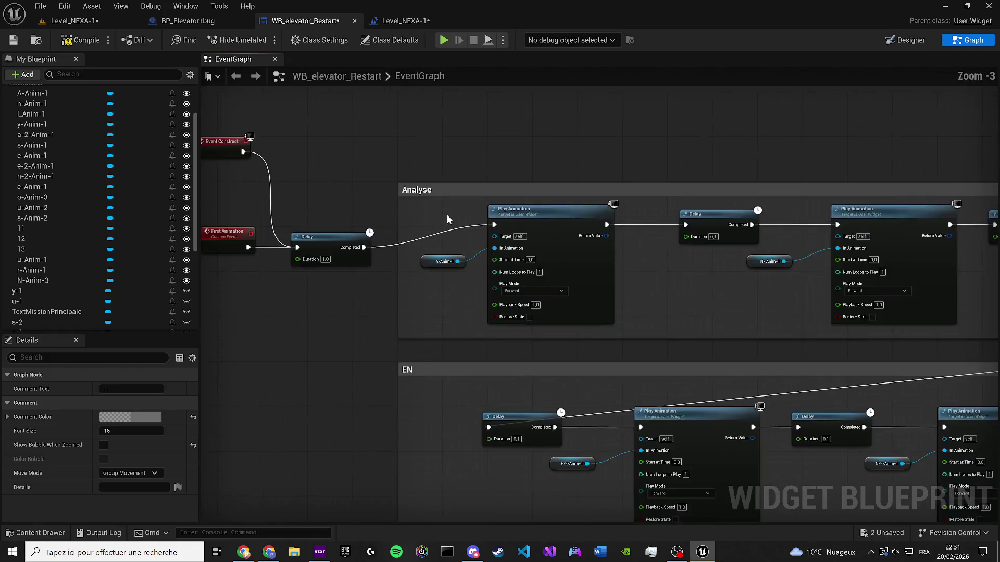
{"action": "left_click_drag", "start_coordinate": [364, 162], "coordinate": [511, 328]}
{"action": "mouse_move", "coordinate": [511, 284]}
{"action": "left_mouse_down"}
{"action": "mouse_move", "coordinate": [513, 252]}
{"action": "mouse_move", "coordinate": [514, 260]}
{"action": "left_mouse_up"}
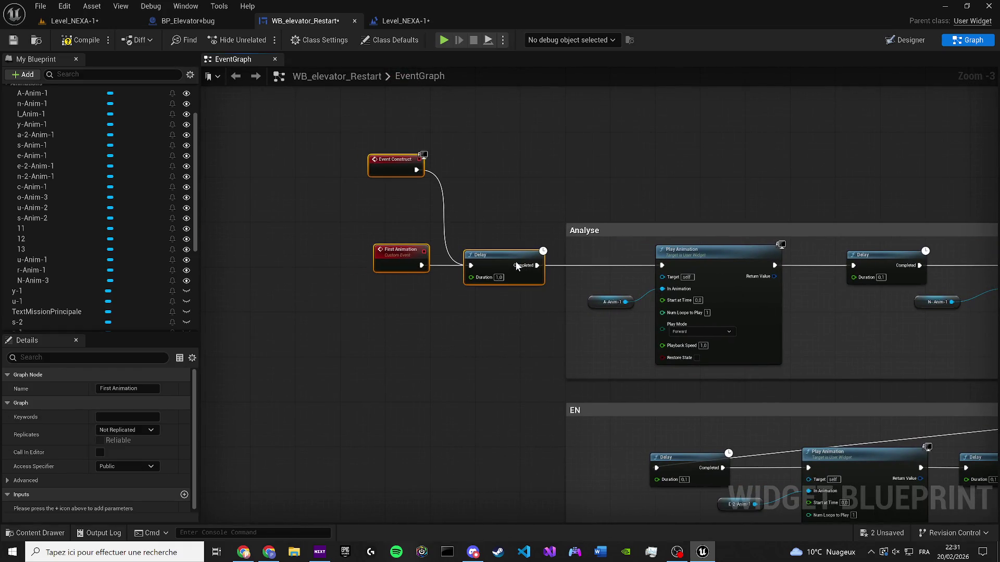
Compile WB_elevator_Restart and return to the Designer
{"action": "scroll", "coordinate": [332, 255], "scroll_direction": "down", "scroll_amount": 2}
{"action": "mouse_move", "coordinate": [699, 190]}
{"action": "left_mouse_down"}
{"action": "mouse_move", "coordinate": [685, 341]}
{"action": "mouse_move", "coordinate": [728, 366]}
{"action": "left_mouse_up"}
{"action": "left_click", "coordinate": [73, 40]}
{"action": "left_click", "coordinate": [898, 43]}
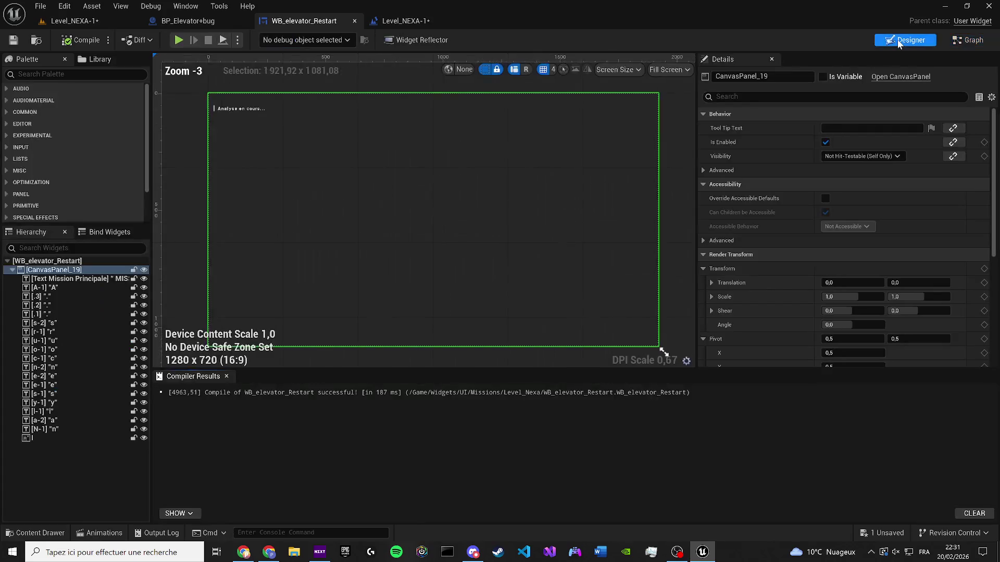
Set Color and Opacity alpha to 0 on all letter text widgets A through N
{"action": "left_click", "coordinate": [226, 376]}
{"action": "scroll", "coordinate": [243, 215], "scroll_direction": "up", "scroll_amount": 5}
{"action": "scroll", "coordinate": [319, 246], "scroll_direction": "up", "scroll_amount": 5}
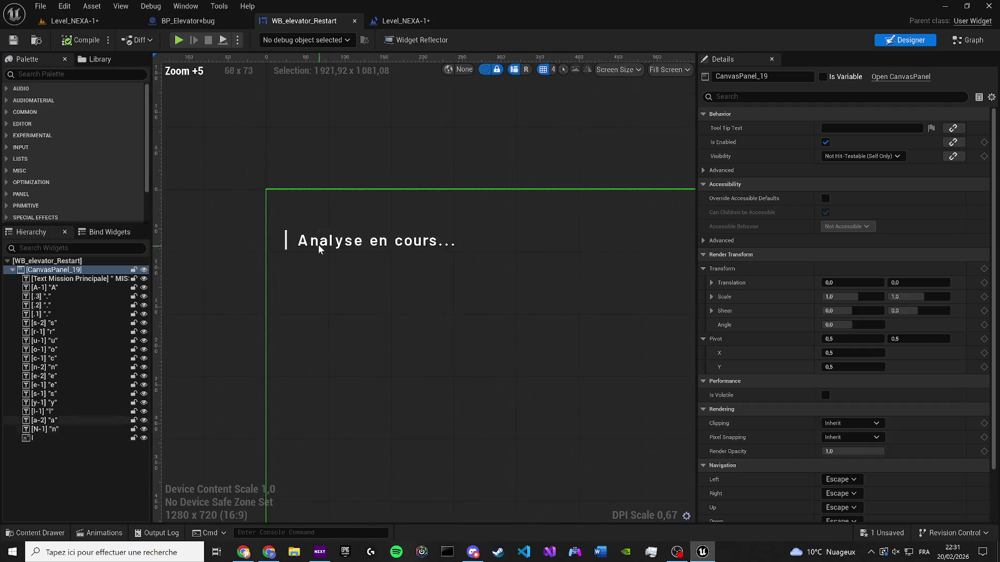
{"action": "left_click", "coordinate": [295, 238]}
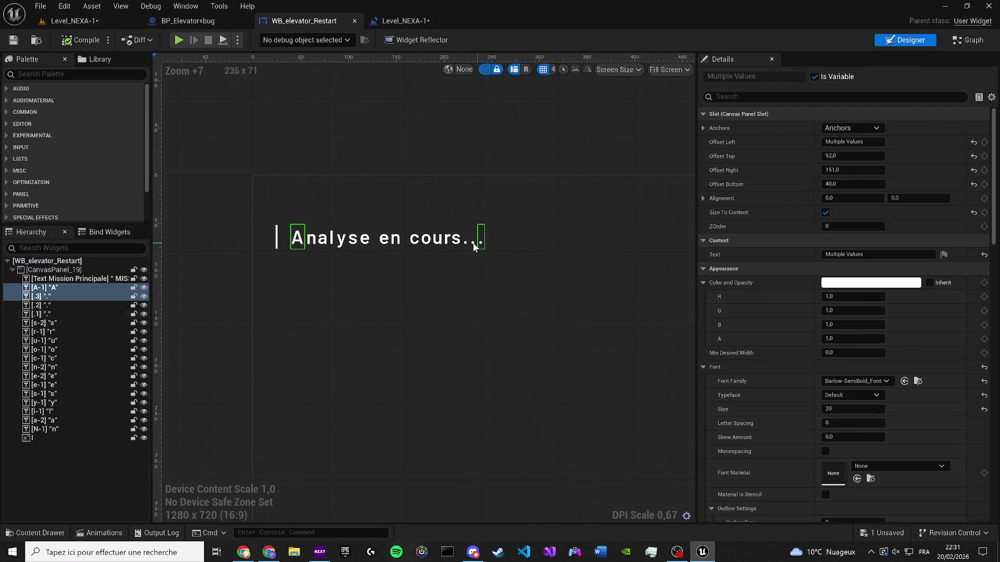
{"action": "left_click", "coordinate": [47, 430], "text": "shift"}
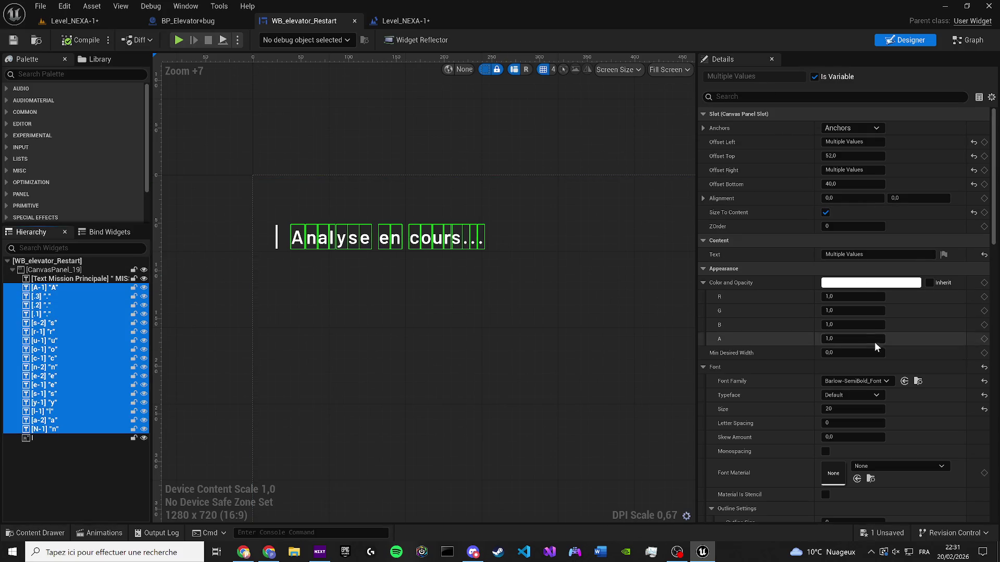
{"action": "left_click", "coordinate": [853, 338]}
{"action": "type", "text": "0"}
{"action": "key", "text": "Return"}
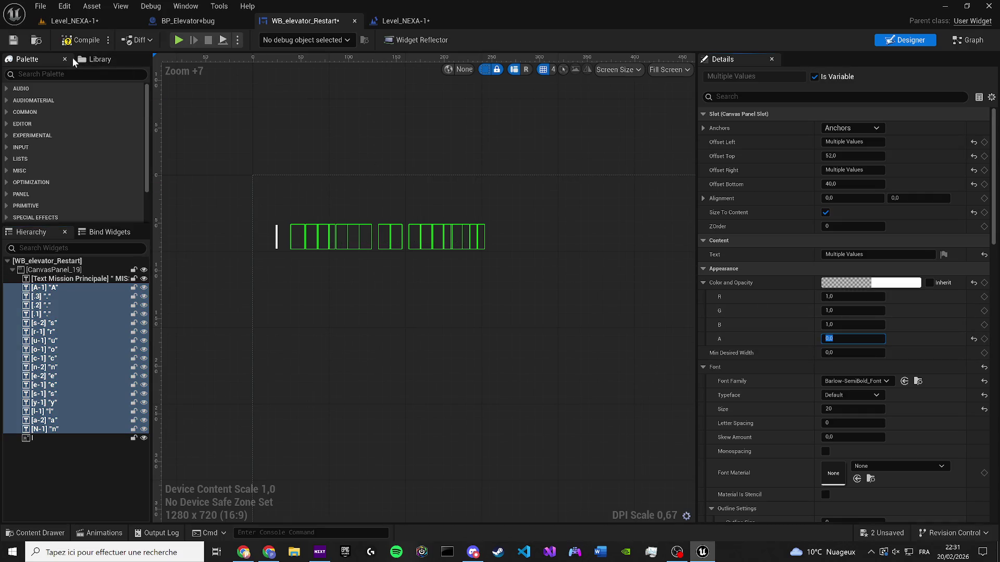
Save the widget blueprint and the level
{"action": "left_click", "coordinate": [13, 40]}
{"action": "left_click", "coordinate": [75, 22]}
{"action": "key", "text": "ctrl+s"}
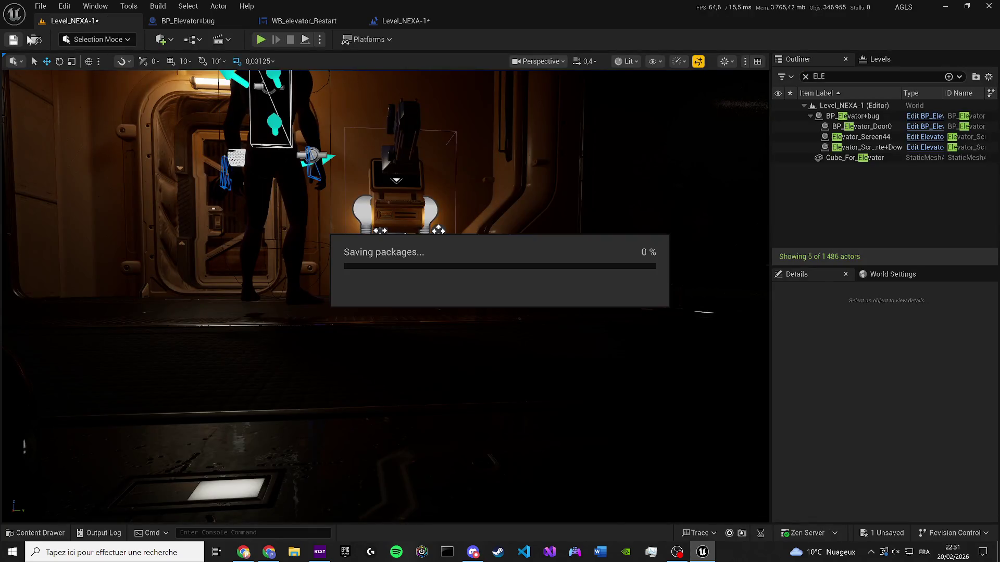
Play-test the letters appearing as 'Analyse en cours', then open WB_elevator_Restart's EventGraph
{"action": "key", "text": "alt+p"}
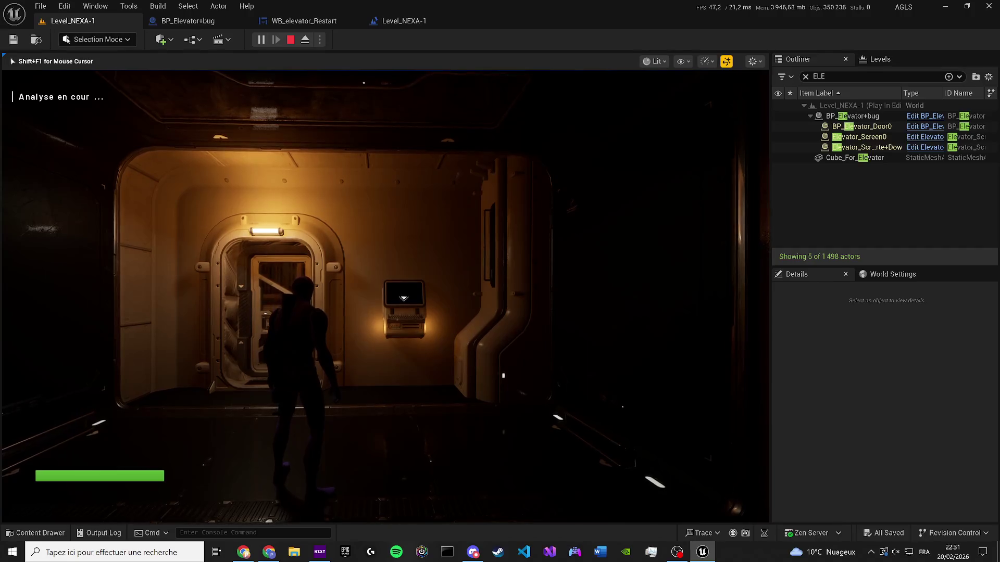
{"action": "key", "text": "Escape"}
{"action": "left_click", "coordinate": [305, 25]}
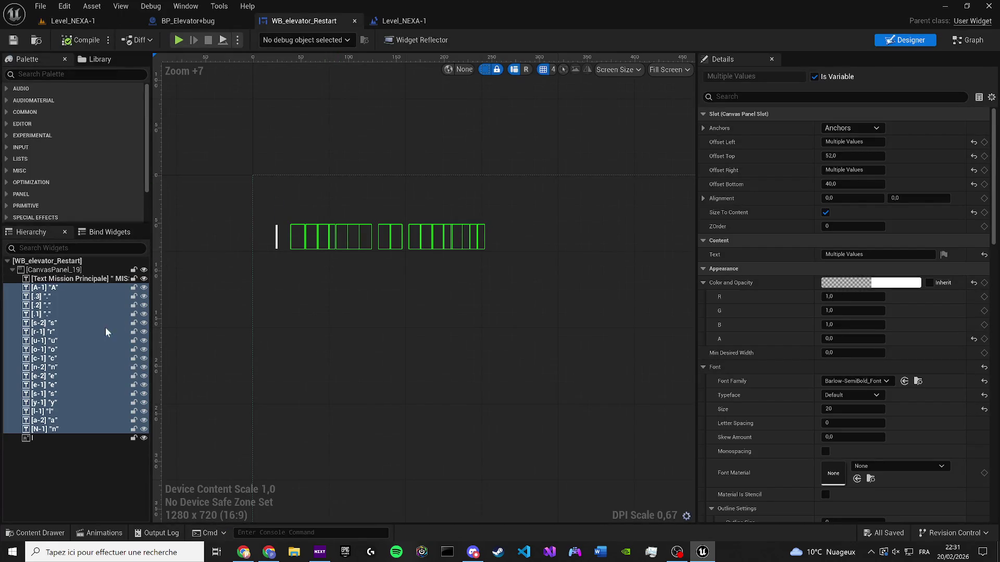
{"action": "left_click", "coordinate": [964, 42]}
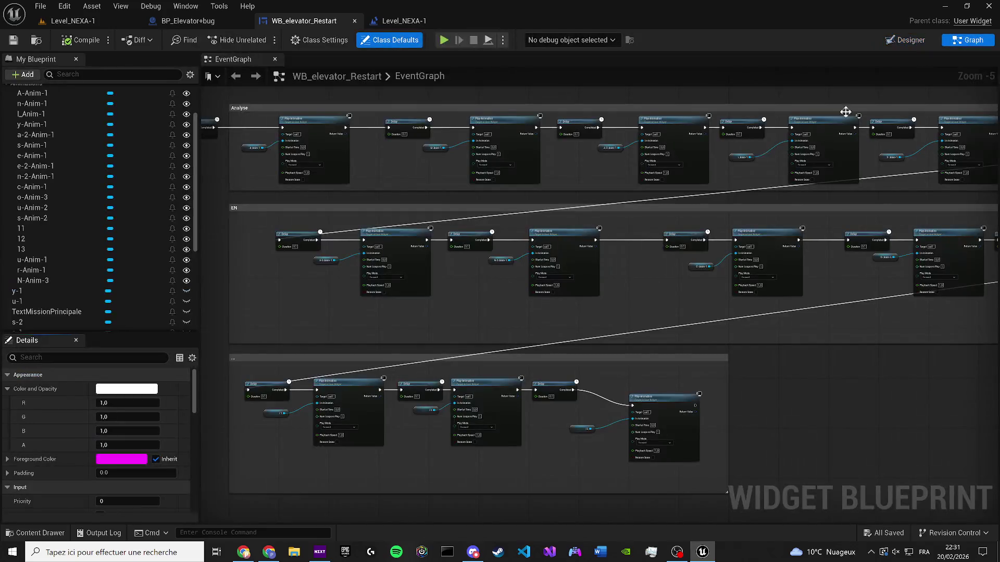
Duplicate the last Delay, R-Anim-1 and Play Animation step after the chain, widening its comment box
{"action": "scroll", "coordinate": [471, 260], "scroll_direction": "down", "scroll_amount": 2}
{"action": "left_click_drag", "start_coordinate": [401, 313], "coordinate": [484, 311]}
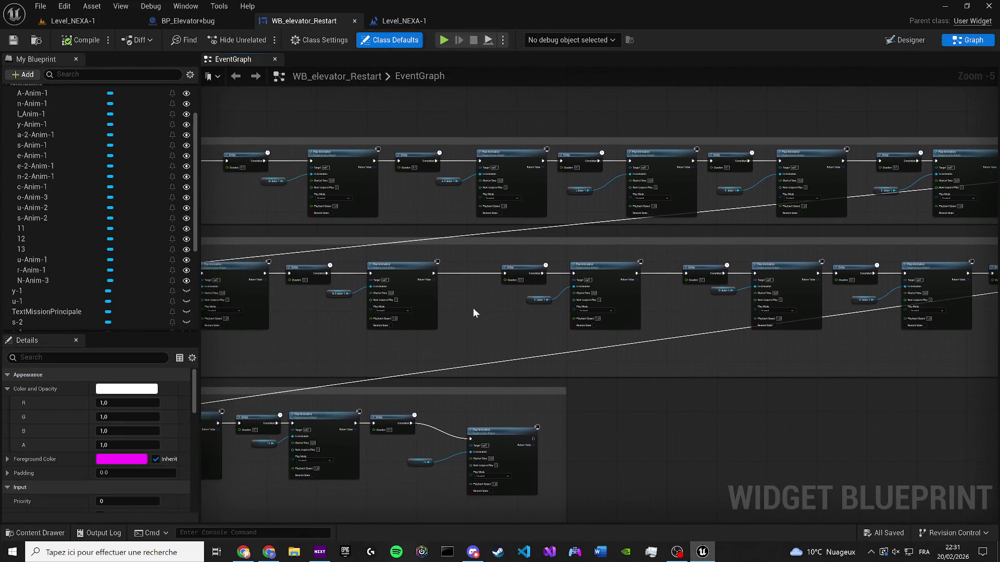
{"action": "mouse_move", "coordinate": [349, 293]}
{"action": "left_mouse_down"}
{"action": "mouse_move", "coordinate": [412, 302]}
{"action": "mouse_move", "coordinate": [368, 303]}
{"action": "mouse_move", "coordinate": [483, 273]}
{"action": "left_mouse_up"}
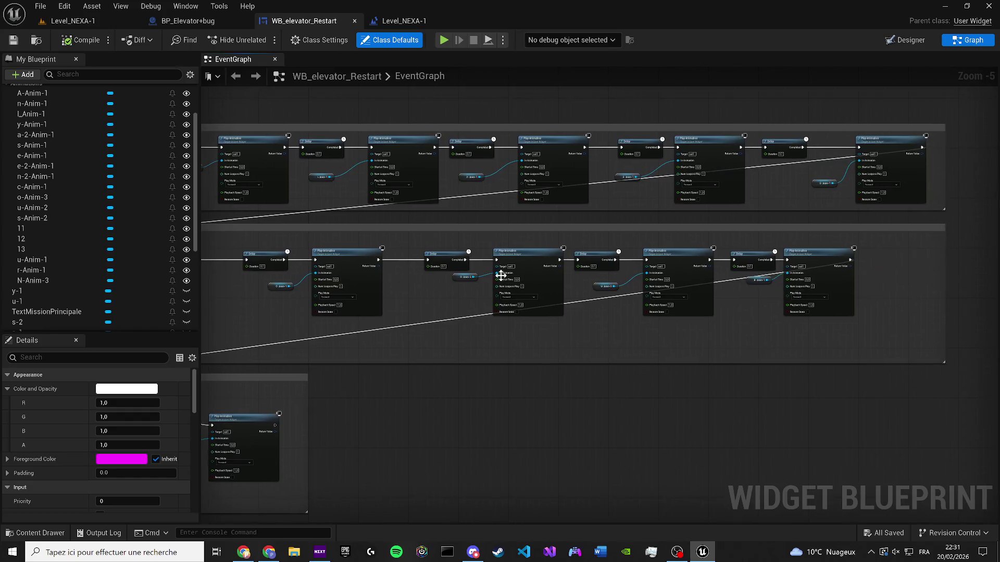
{"action": "scroll", "coordinate": [441, 286], "scroll_direction": "up", "scroll_amount": 3}
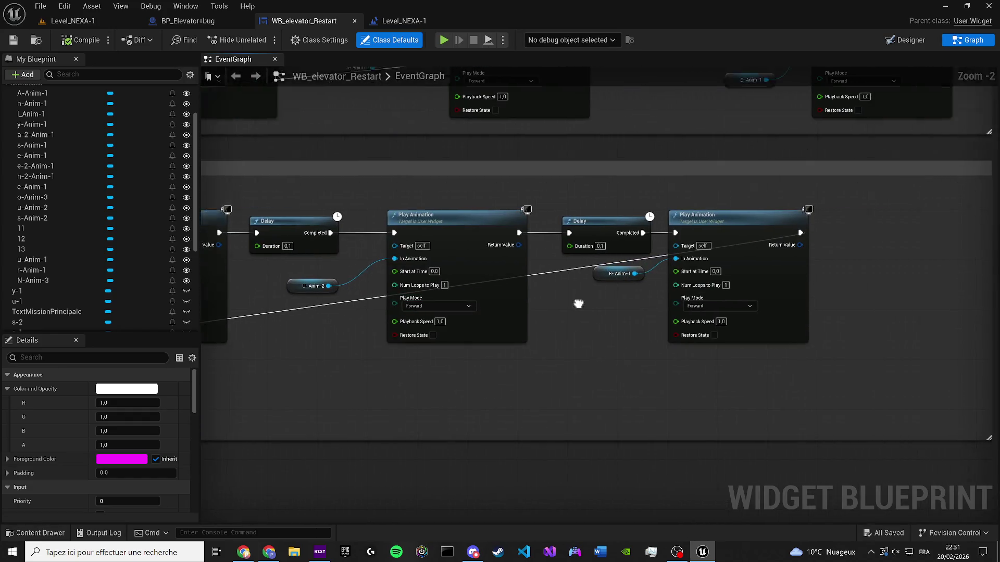
{"action": "left_click_drag", "start_coordinate": [526, 351], "coordinate": [331, 208]}
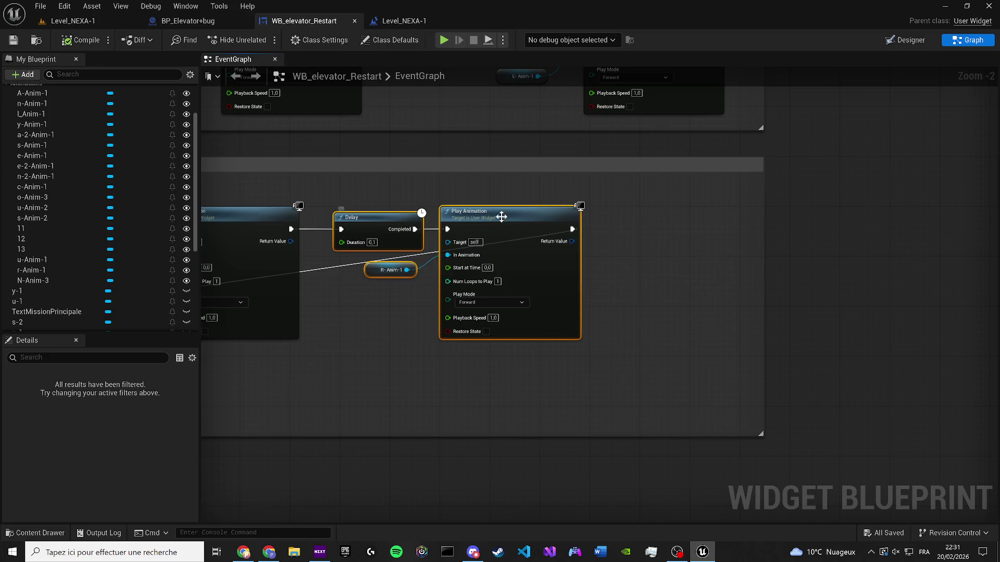
{"action": "key", "text": "ctrl+c"}
{"action": "key", "text": "ctrl+v"}
{"action": "left_click_drag", "start_coordinate": [572, 229], "coordinate": [647, 227]}
{"action": "mouse_move", "coordinate": [763, 191]}
{"action": "left_mouse_down"}
{"action": "mouse_move", "coordinate": [864, 193]}
{"action": "mouse_move", "coordinate": [597, 209]}
{"action": "mouse_move", "coordinate": [716, 222]}
{"action": "left_mouse_up"}
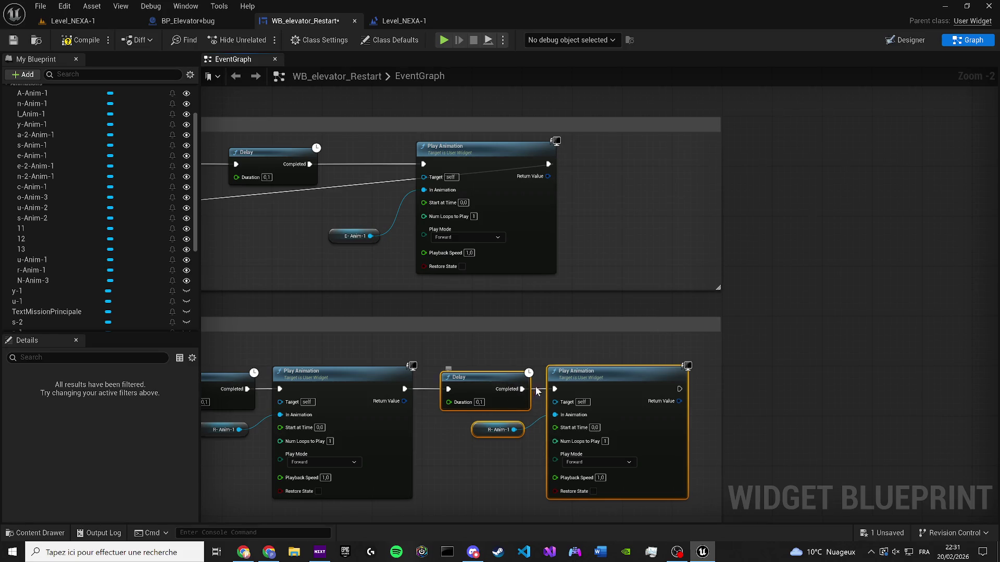
Point the copy at s-Anim-2 and chain its Play Animation into the bottom Delay
{"action": "left_click_drag", "start_coordinate": [386, 387], "coordinate": [348, 264]}
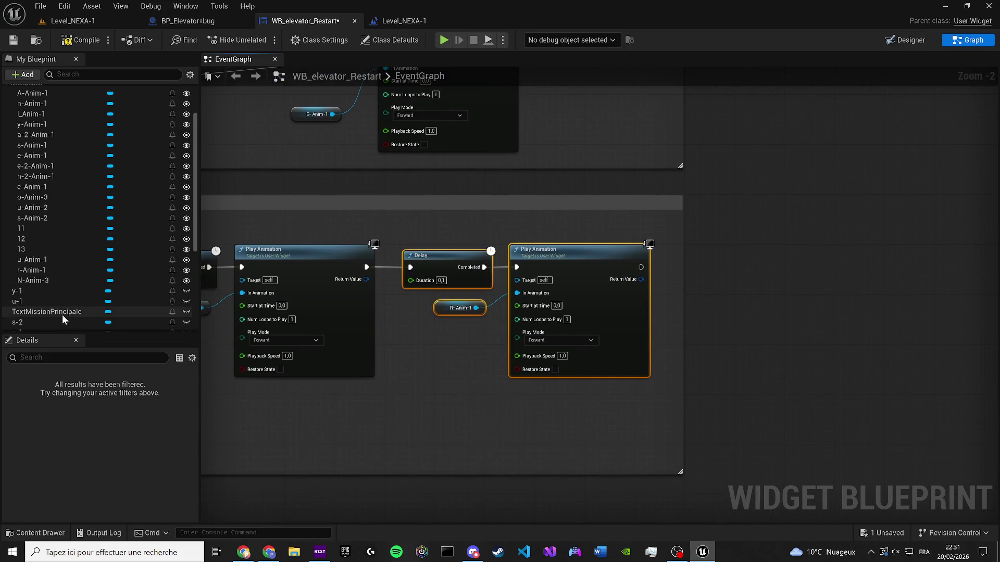
{"action": "scroll", "coordinate": [39, 286], "scroll_direction": "down", "scroll_amount": 2}
{"action": "scroll", "coordinate": [47, 275], "scroll_direction": "up", "scroll_amount": 3}
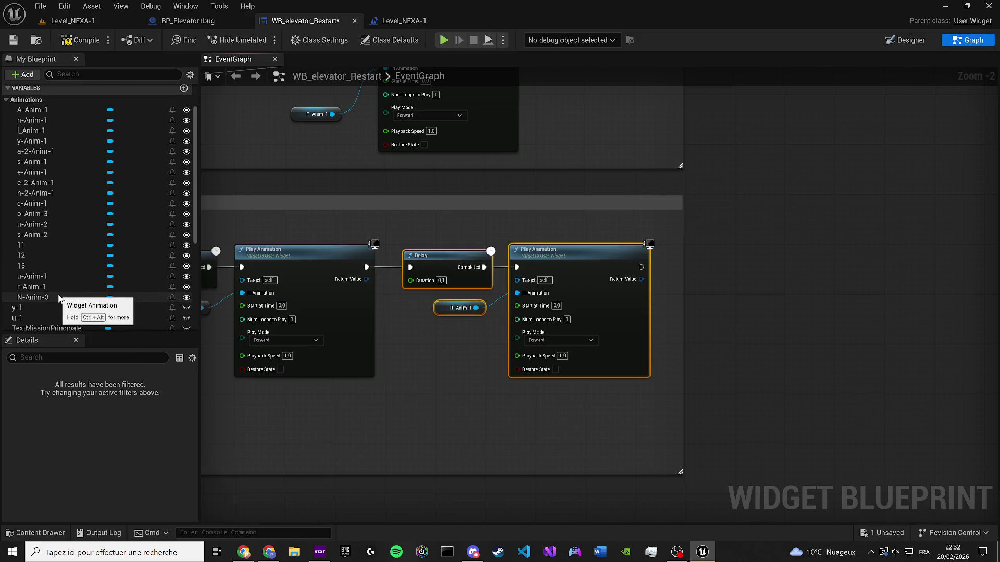
{"action": "scroll", "coordinate": [59, 298], "scroll_direction": "up", "scroll_amount": 1}
{"action": "mouse_move", "coordinate": [58, 251]}
{"action": "left_mouse_down"}
{"action": "mouse_move", "coordinate": [343, 285]}
{"action": "mouse_move", "coordinate": [436, 307]}
{"action": "left_mouse_up"}
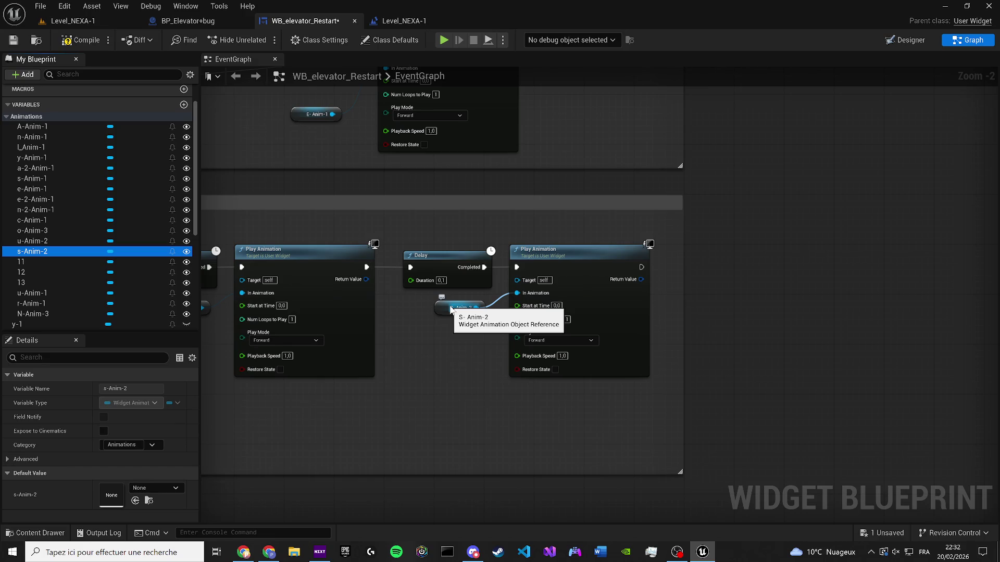
{"action": "mouse_move", "coordinate": [641, 267]}
{"action": "left_mouse_down"}
{"action": "mouse_move", "coordinate": [223, 414]}
{"action": "mouse_move", "coordinate": [167, 397]}
{"action": "mouse_move", "coordinate": [291, 443]}
{"action": "mouse_move", "coordinate": [168, 449]}
{"action": "mouse_move", "coordinate": [459, 443]}
{"action": "mouse_move", "coordinate": [409, 473]}
{"action": "mouse_move", "coordinate": [409, 464]}
{"action": "left_mouse_up"}
{"action": "scroll", "coordinate": [307, 398], "scroll_direction": "down", "scroll_amount": 7}
{"action": "scroll", "coordinate": [198, 406], "scroll_direction": "up", "scroll_amount": 3}
{"action": "scroll", "coordinate": [459, 443], "scroll_direction": "up", "scroll_amount": 1}
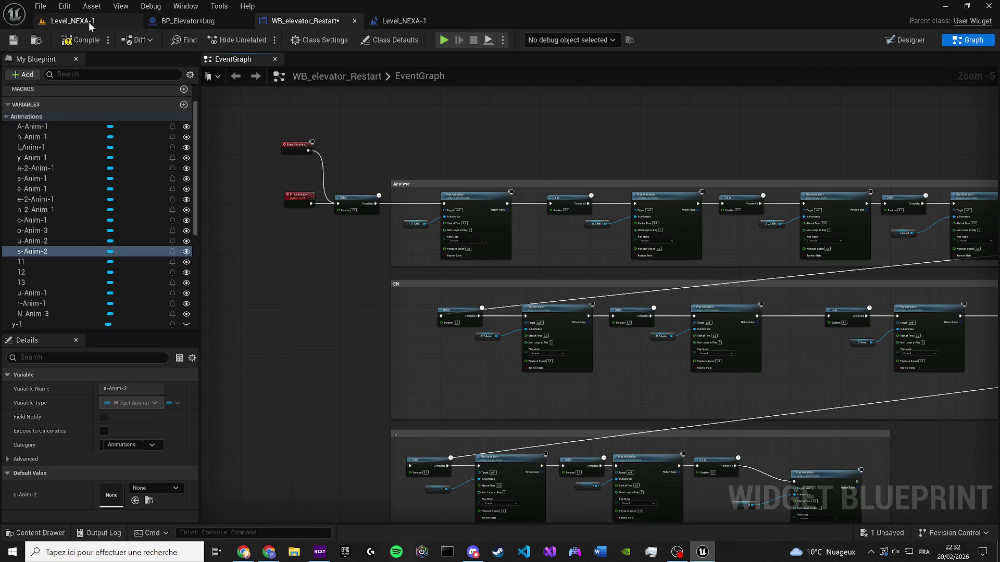
Compile and save the WB_elevator_Restart widget blueprint
{"action": "left_click", "coordinate": [78, 46]}
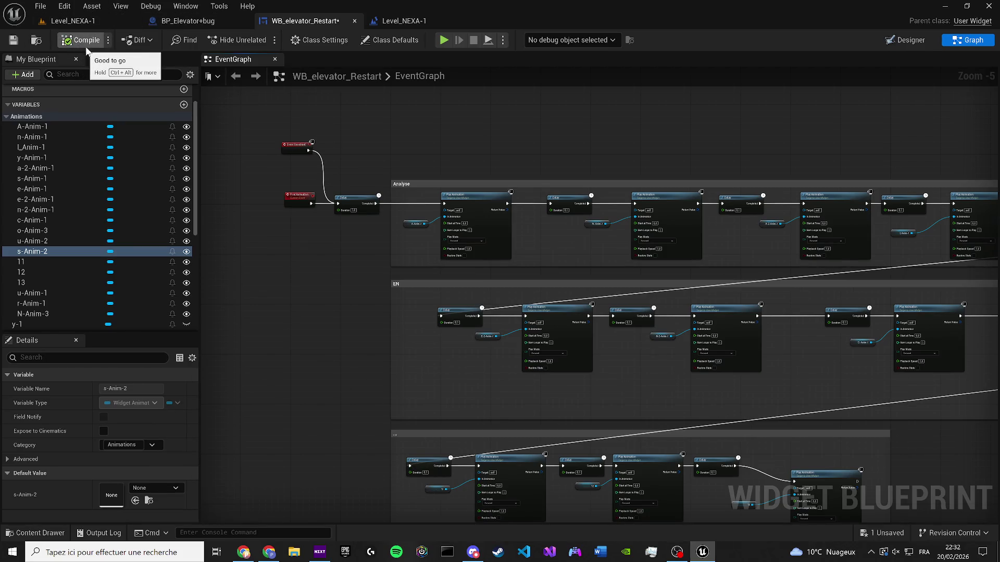
{"action": "left_click", "coordinate": [13, 39]}
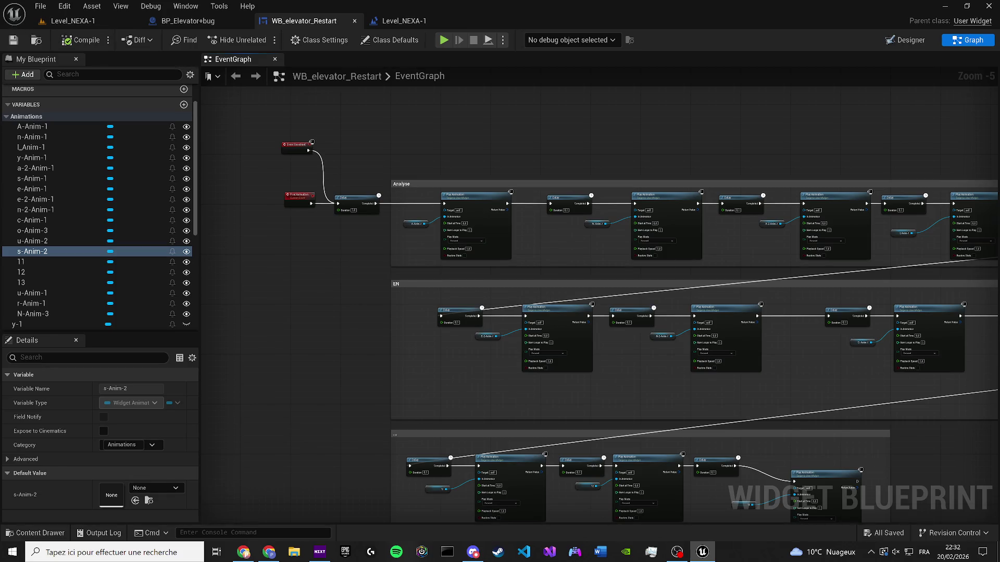
{"action": "key", "text": "alt+Tab"}
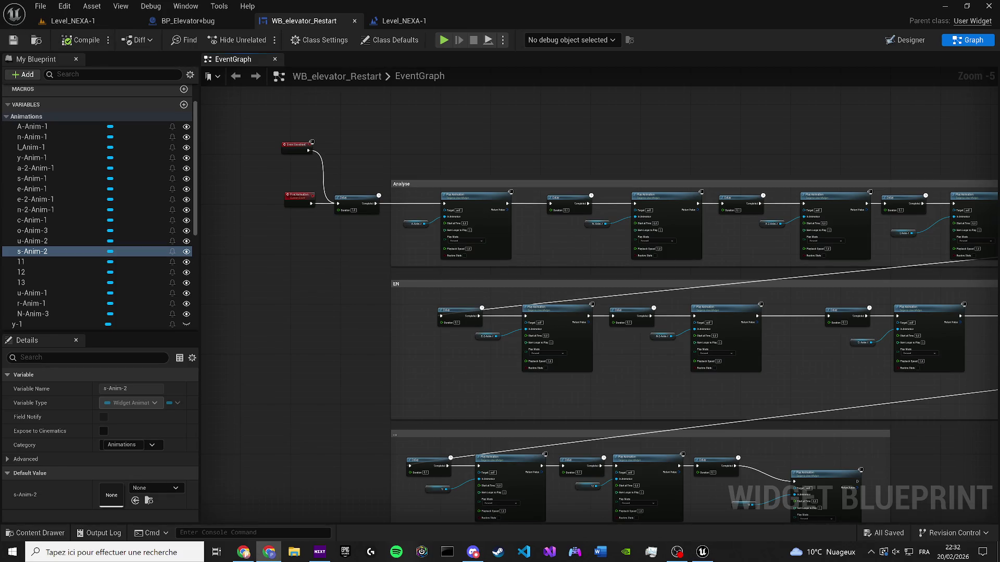
Play-test Level_NEXA-1 to watch 'Analyse en cours...' animate, then return to the WB_elevator_Restart graph
{"action": "left_click", "coordinate": [99, 21]}
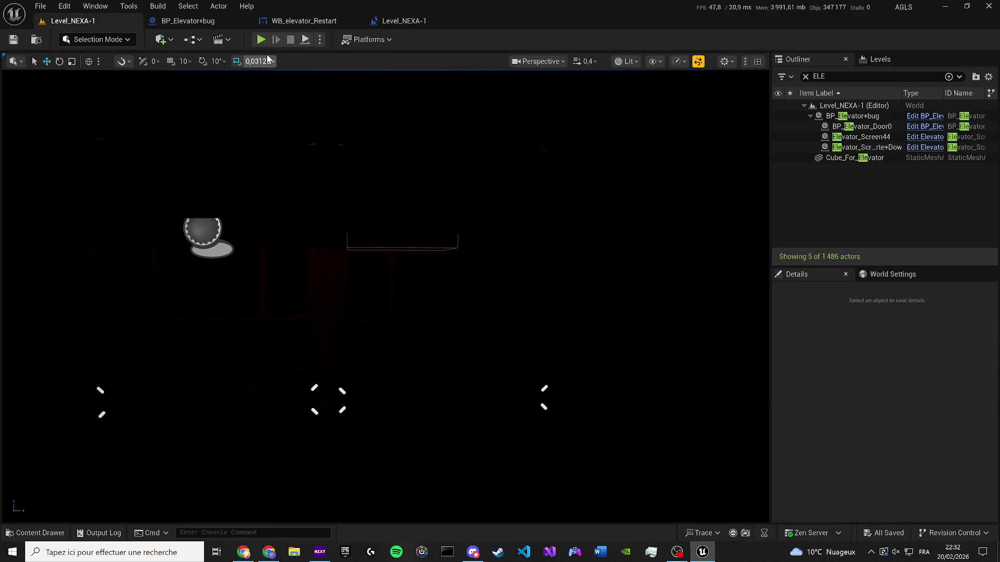
{"action": "key", "text": "alt+p"}
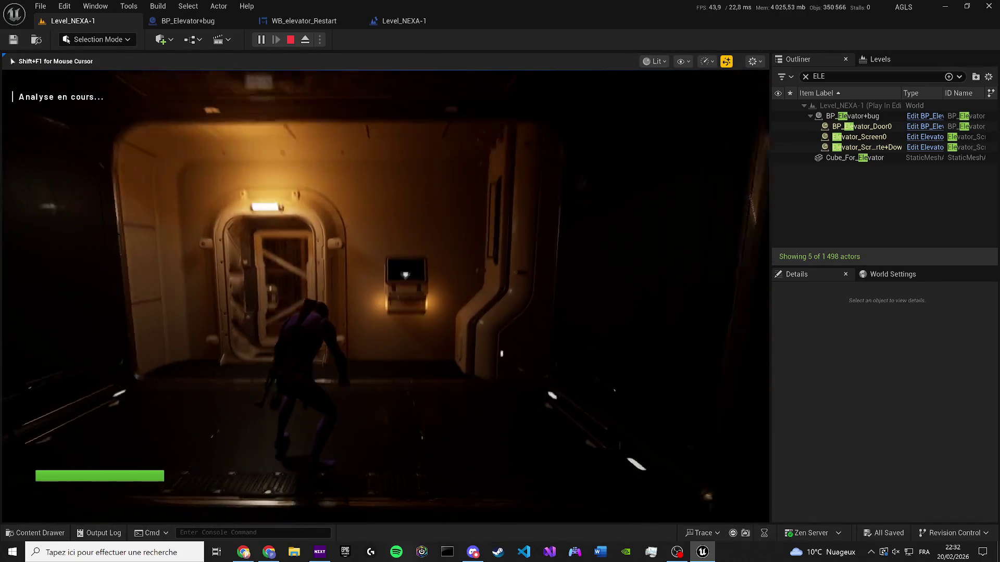
{"action": "key", "text": "shift+F1"}
{"action": "key", "text": "Escape"}
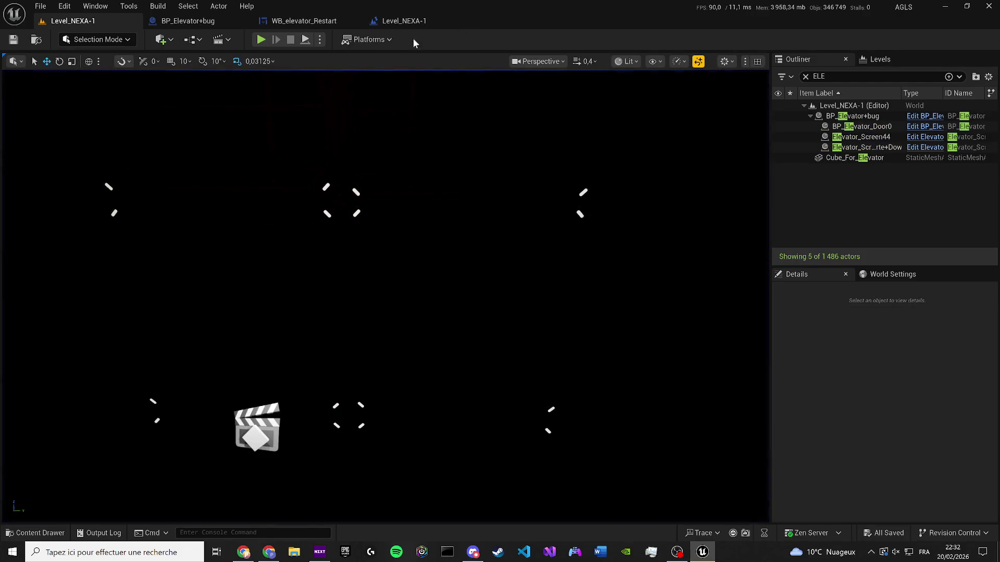
{"action": "left_click", "coordinate": [396, 20]}
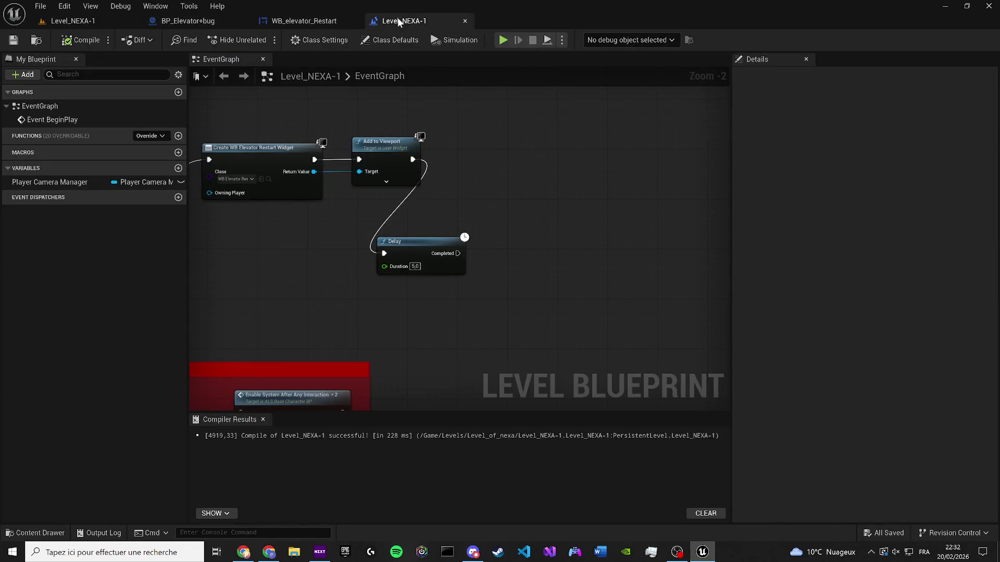
{"action": "left_click", "coordinate": [329, 21]}
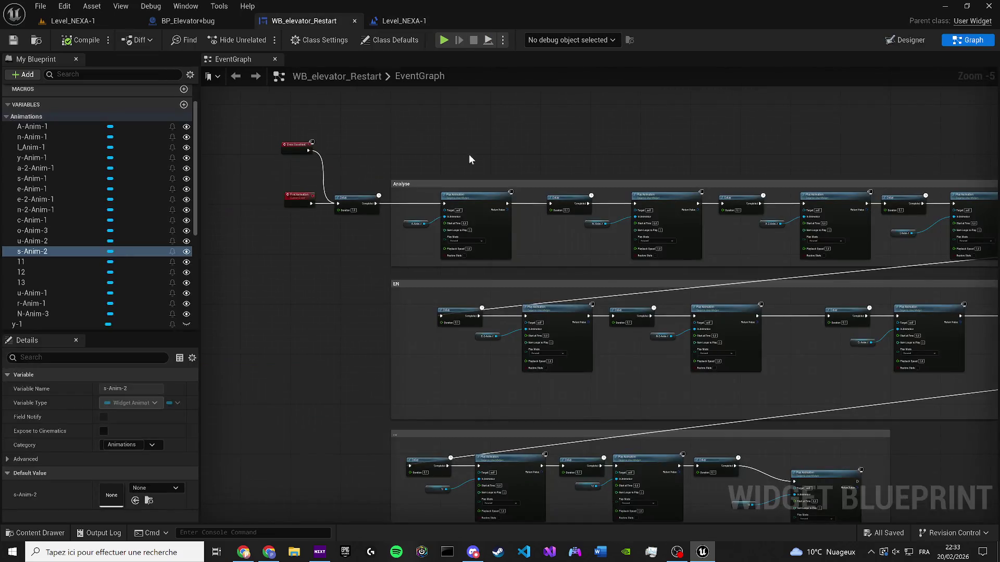
Delete the large block of old comment groups from the widget graph
{"action": "scroll", "coordinate": [610, 281], "scroll_direction": "down", "scroll_amount": 7}
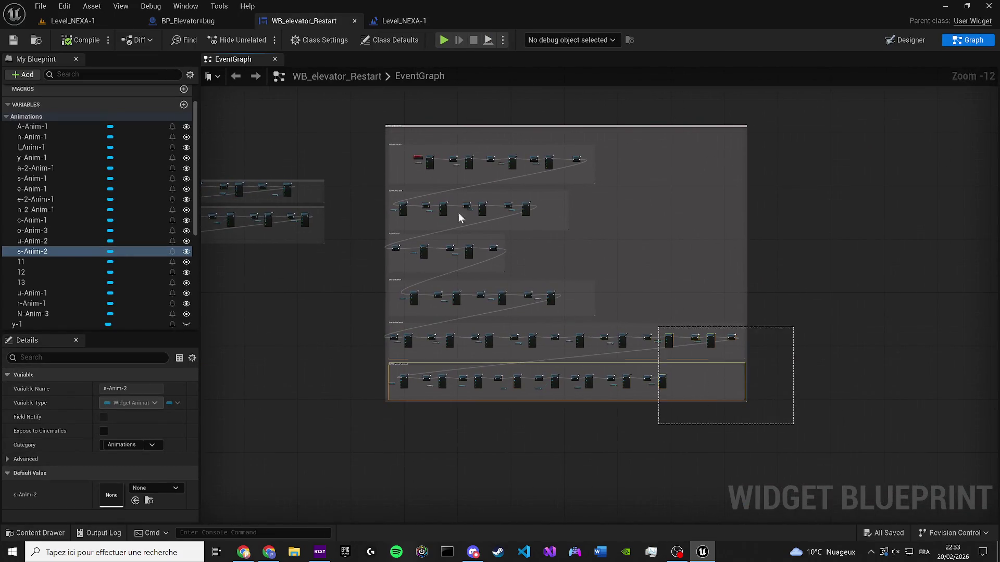
{"action": "left_click_drag", "start_coordinate": [458, 218], "coordinate": [370, 107]}
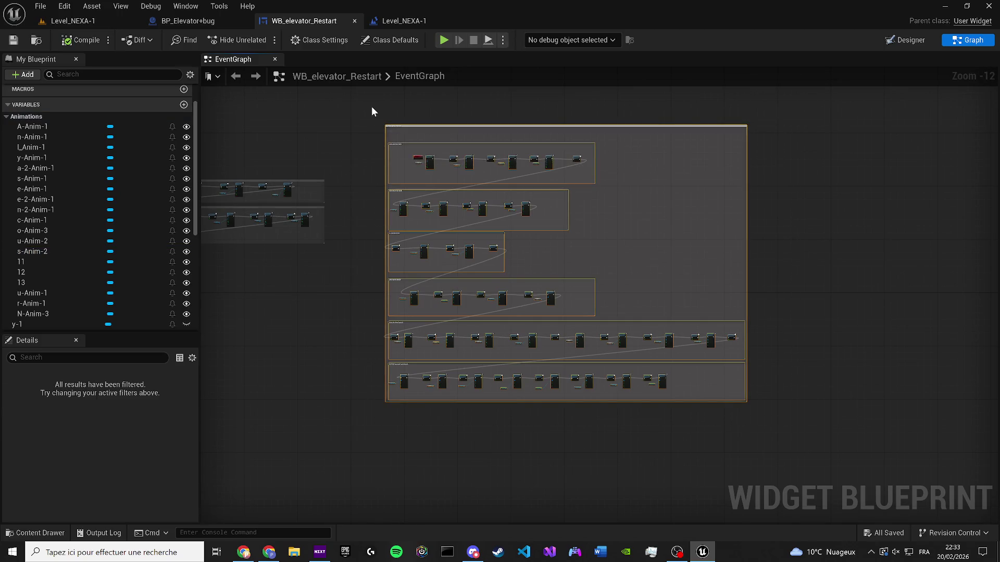
{"action": "key", "text": "Delete"}
Duplicate the three animation comment groups and move the copy into place
{"action": "left_click_drag", "start_coordinate": [387, 179], "coordinate": [854, 251]}
{"action": "left_click_drag", "start_coordinate": [882, 379], "coordinate": [477, 233]}
{"action": "key", "text": "ctrl+v"}
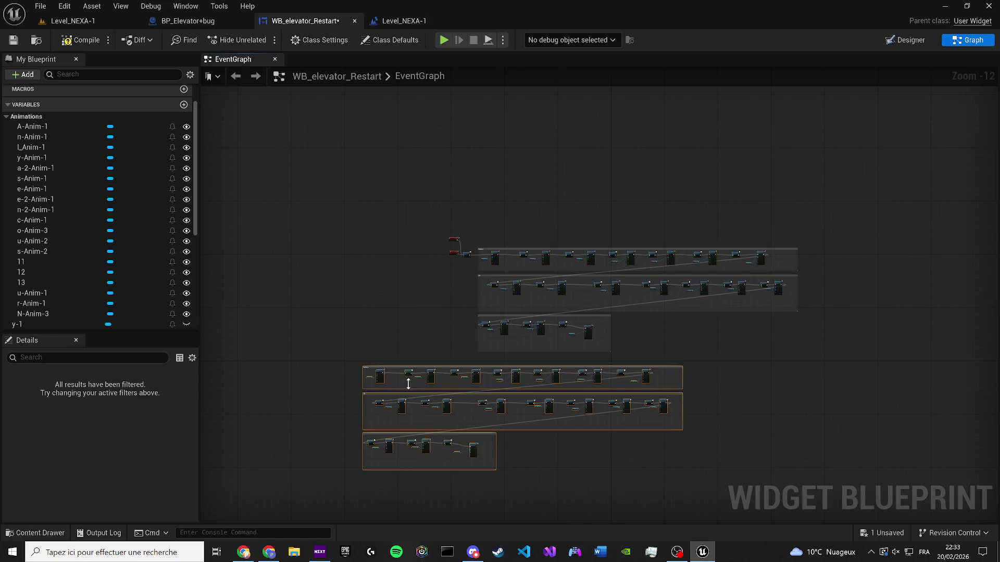
{"action": "scroll", "coordinate": [419, 386], "scroll_direction": "up", "scroll_amount": 7}
{"action": "mouse_move", "coordinate": [337, 348]}
{"action": "left_mouse_down"}
{"action": "mouse_move", "coordinate": [808, 389]}
{"action": "mouse_move", "coordinate": [770, 413]}
{"action": "mouse_move", "coordinate": [565, 290]}
{"action": "left_mouse_up"}
{"action": "scroll", "coordinate": [504, 278], "scroll_direction": "down", "scroll_amount": 3}
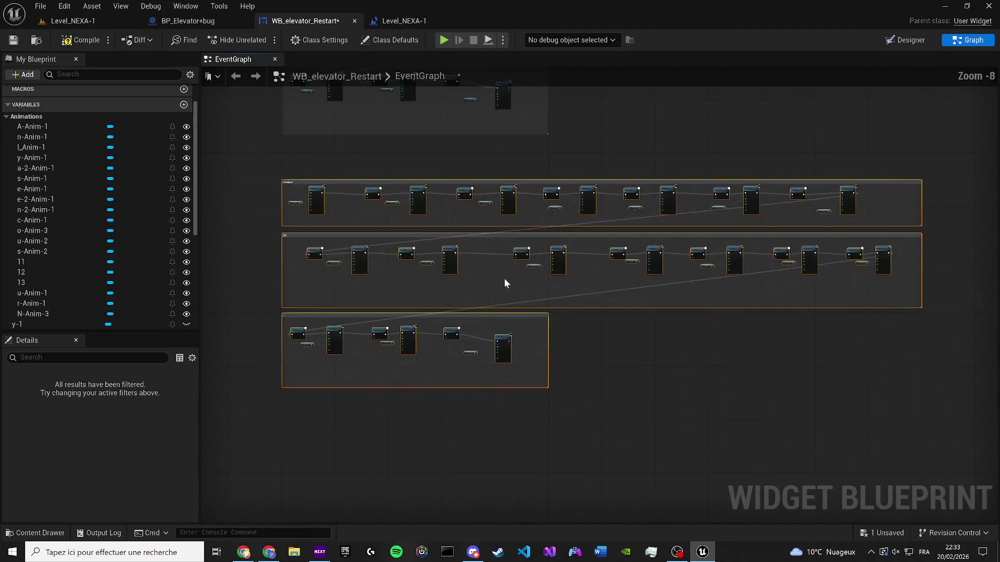
Wrap the copy in a REVERSE SMOTH comment and add a node from the 'delay' search
{"action": "key", "text": "c"}
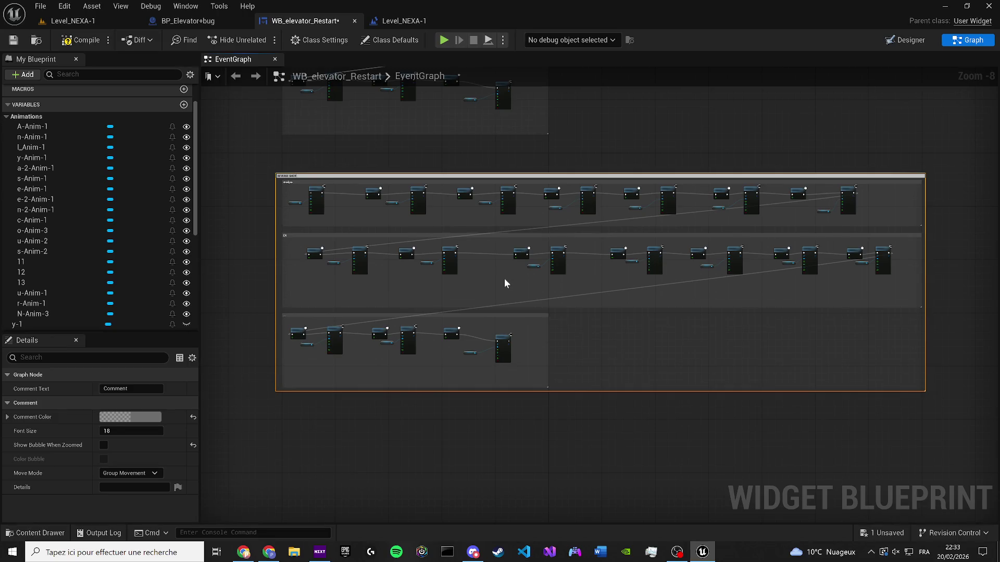
{"action": "left_click_drag", "start_coordinate": [260, 179], "coordinate": [266, 187]}
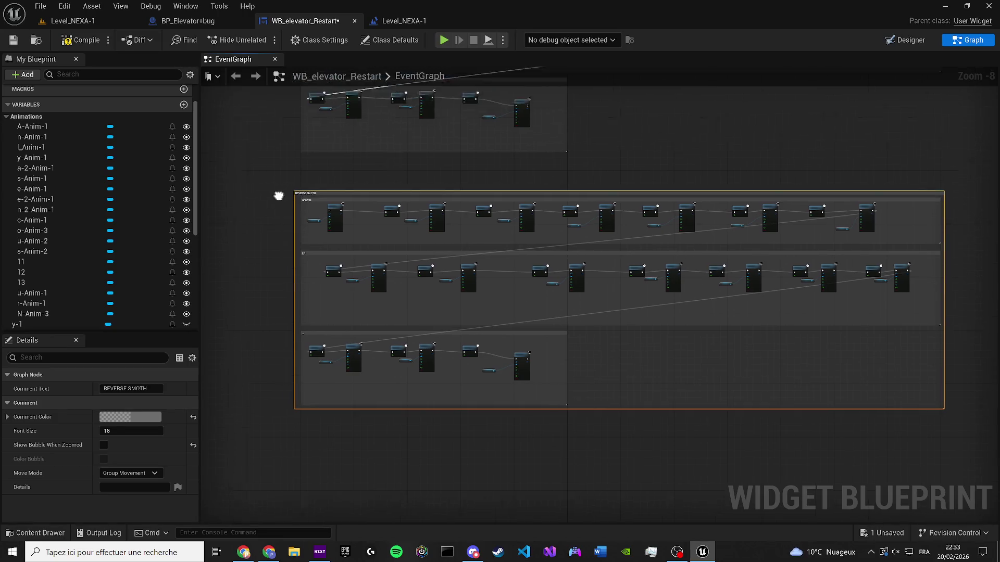
{"action": "scroll", "coordinate": [367, 286], "scroll_direction": "up", "scroll_amount": 2}
{"action": "right_click", "coordinate": [368, 286]}
{"action": "type", "text": "delay"}
{"action": "key", "text": "Return"}
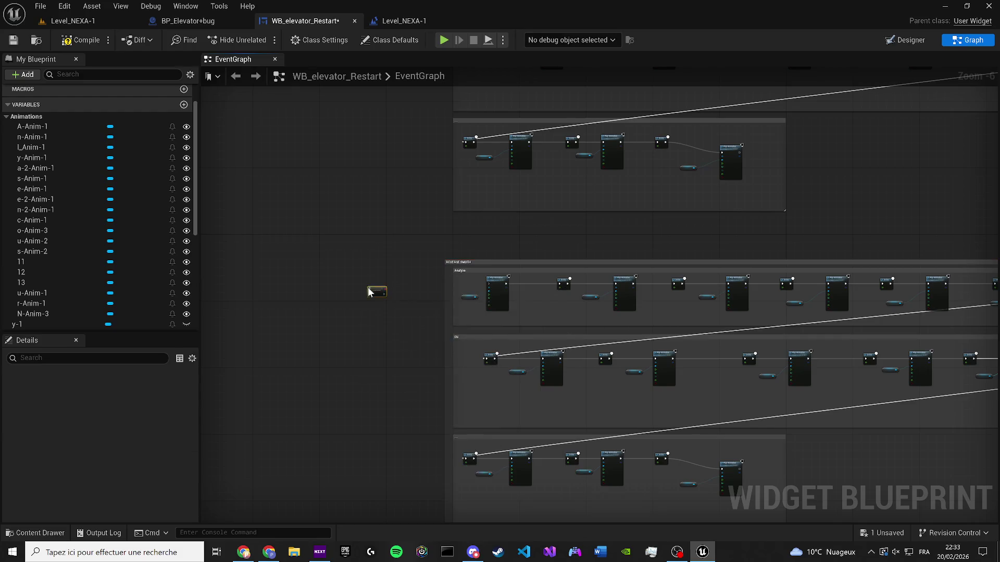
Name the custom event 'Reverse And Smooth Animation' and place it in empty space on the left
{"action": "scroll", "coordinate": [408, 277], "scroll_direction": "up", "scroll_amount": 6}
{"action": "type", "text": "reverse And Smooth Animation"}
{"action": "key", "text": "Return"}
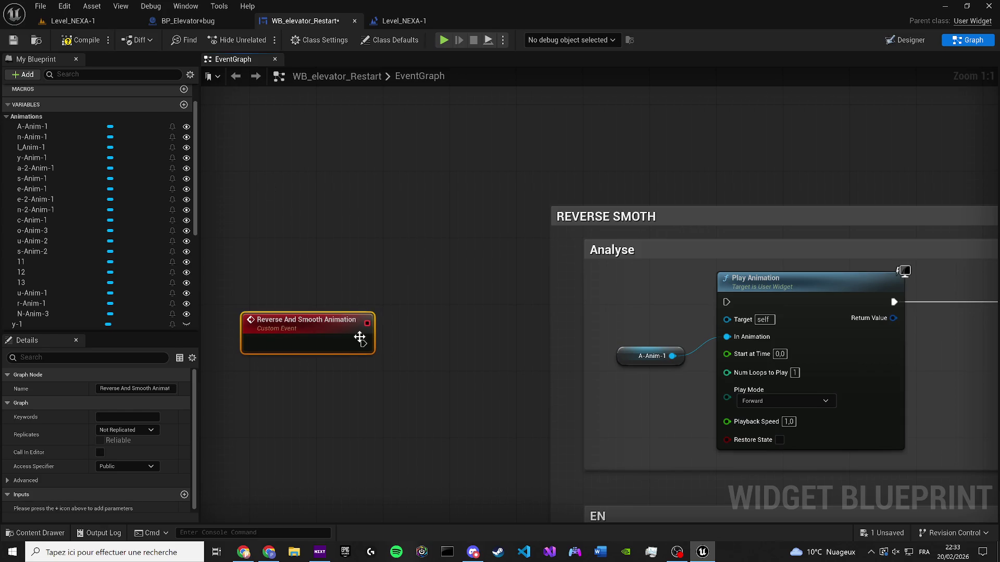
{"action": "scroll", "coordinate": [374, 318], "scroll_direction": "down", "scroll_amount": 2}
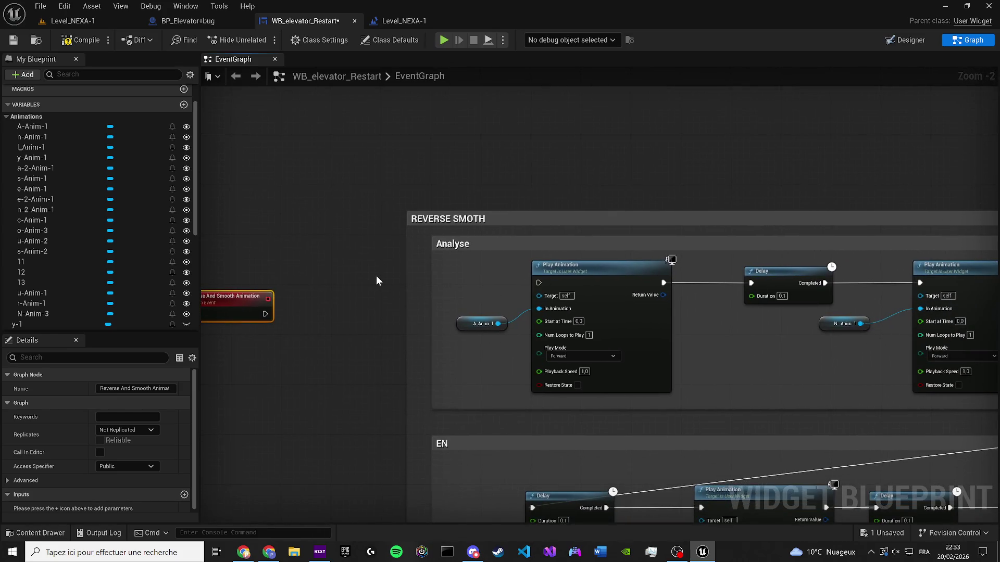
{"action": "scroll", "coordinate": [322, 295], "scroll_direction": "down", "scroll_amount": 6}
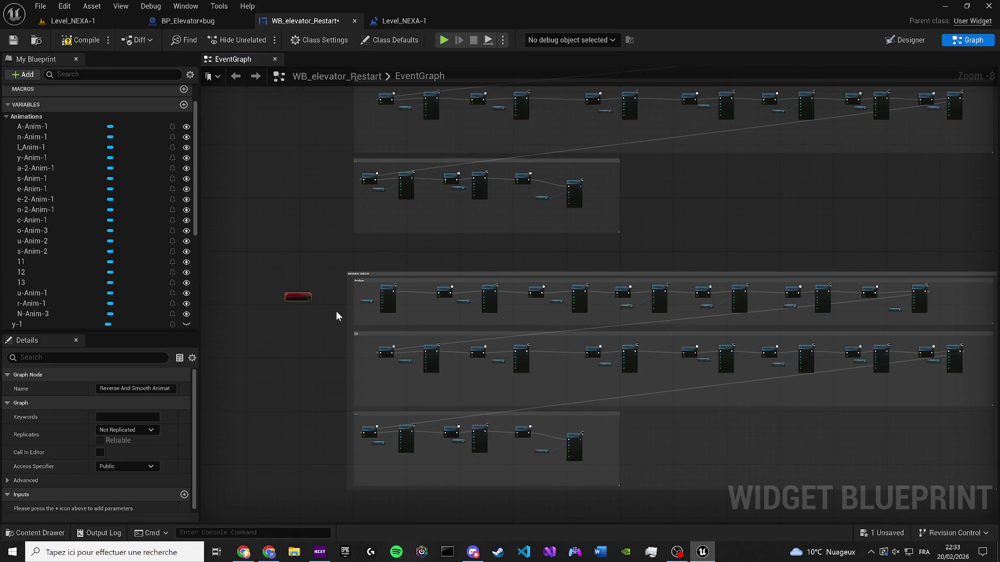
{"action": "mouse_move", "coordinate": [303, 297]}
{"action": "left_mouse_down"}
{"action": "mouse_move", "coordinate": [198, 286]}
{"action": "mouse_move", "coordinate": [212, 293]}
{"action": "left_mouse_up"}
{"action": "left_click_drag", "start_coordinate": [550, 281], "coordinate": [552, 285]}
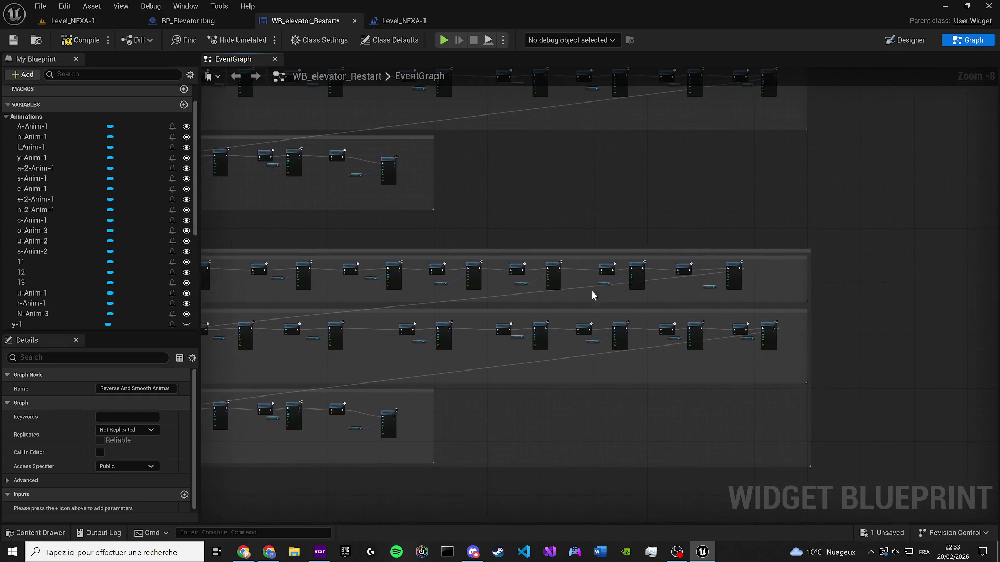
{"action": "scroll", "coordinate": [628, 297], "scroll_direction": "up", "scroll_amount": 3}
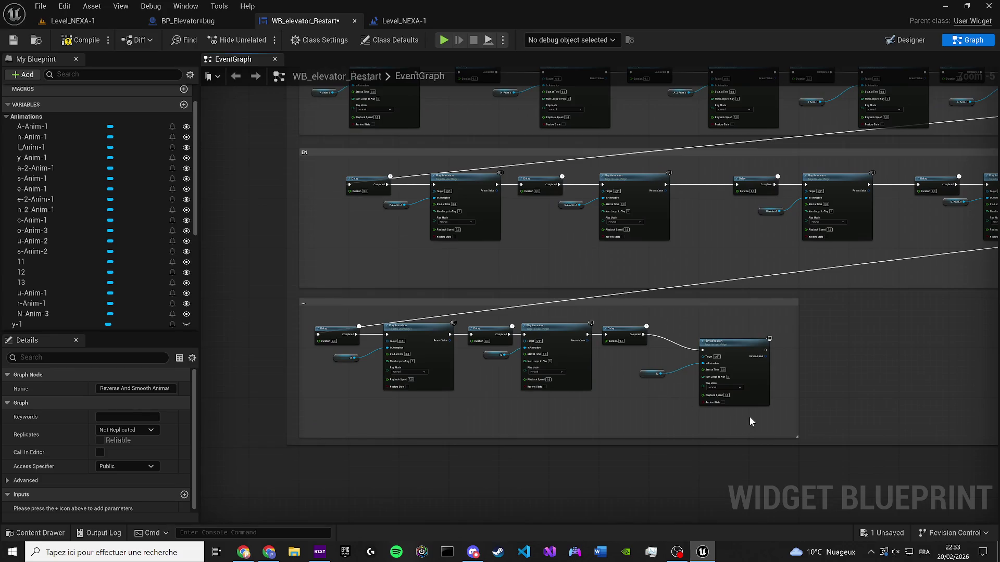
Move the Delay, 13 and Play Animation nodes next to the Reverse And Smooth Animation event
{"action": "mouse_move", "coordinate": [750, 421]}
{"action": "left_mouse_down"}
{"action": "mouse_move", "coordinate": [648, 336]}
{"action": "mouse_move", "coordinate": [605, 321]}
{"action": "left_mouse_up"}
{"action": "key", "text": "super"}
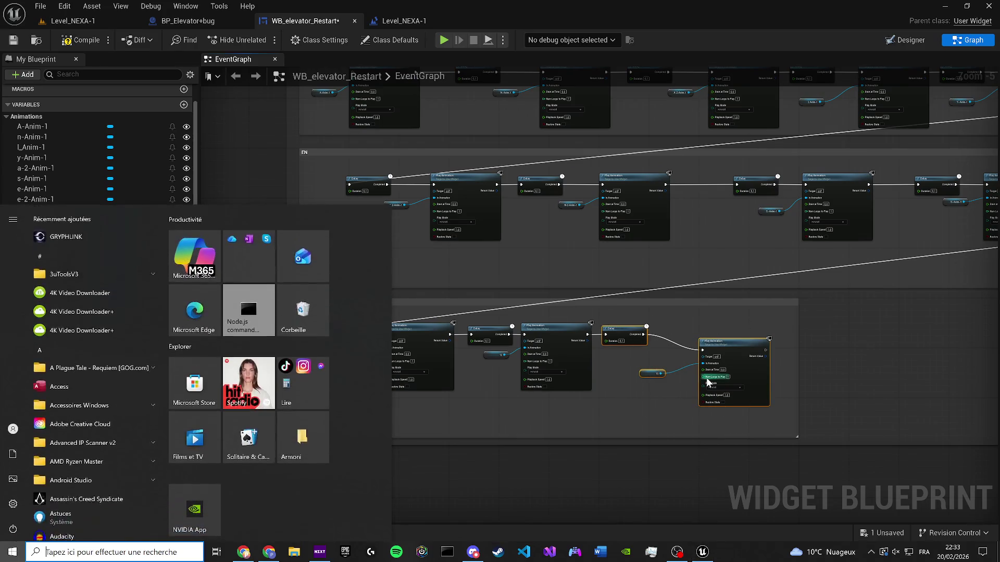
{"action": "key", "text": "super"}
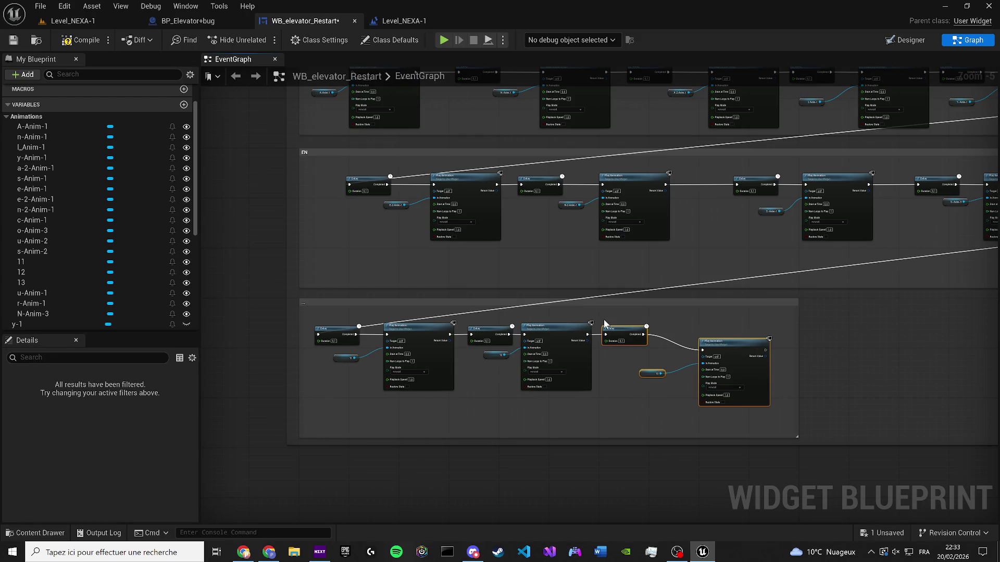
{"action": "key", "text": "Delete"}
{"action": "scroll", "coordinate": [652, 295], "scroll_direction": "down", "scroll_amount": 2}
{"action": "scroll", "coordinate": [652, 295], "scroll_direction": "up", "scroll_amount": 4}
{"action": "key", "text": "ctrl+z"}
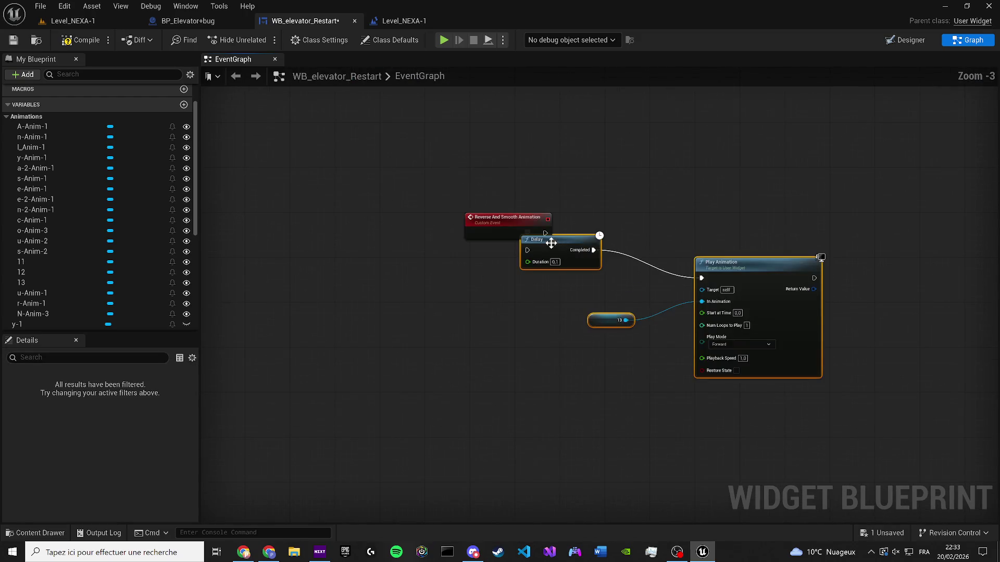
{"action": "left_click_drag", "start_coordinate": [559, 249], "coordinate": [607, 233]}
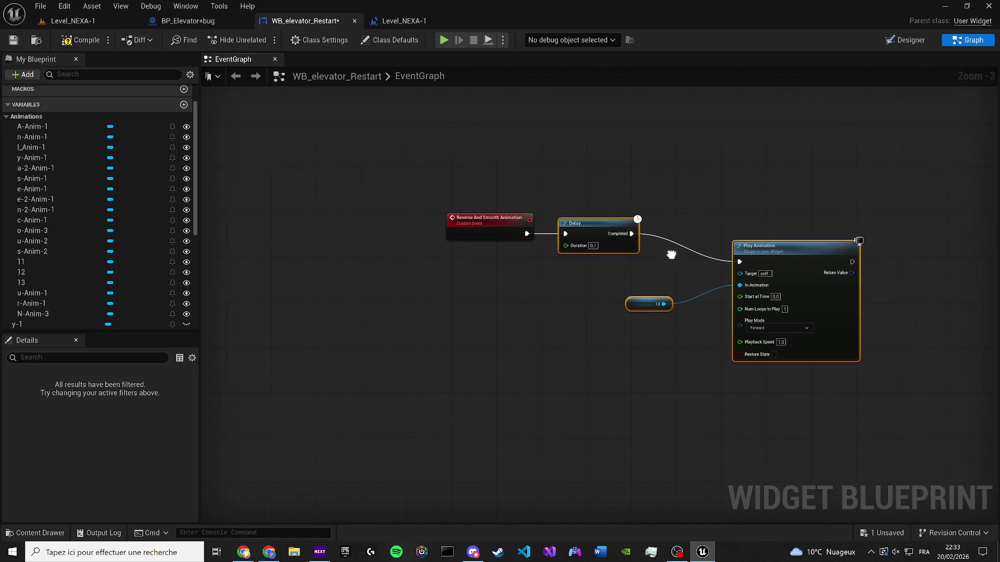
Move the Delay, 12 and Play Animation set after the 13 step and wire it in
{"action": "scroll", "coordinate": [725, 328], "scroll_direction": "down", "scroll_amount": 2}
{"action": "left_click_drag", "start_coordinate": [910, 452], "coordinate": [811, 364]}
{"action": "key", "text": "ctrl+x"}
{"action": "scroll", "coordinate": [348, 254], "scroll_direction": "up", "scroll_amount": 3}
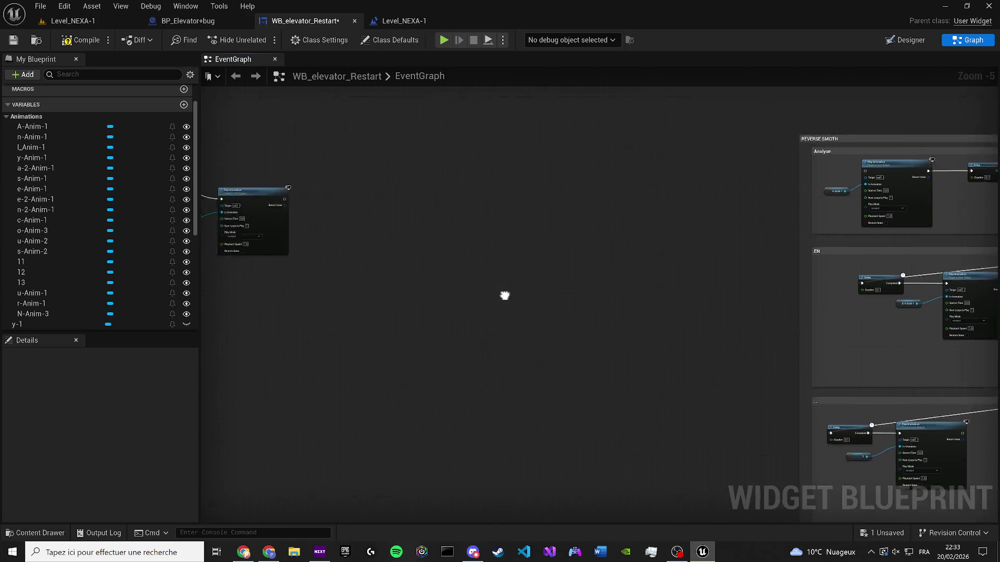
{"action": "key", "text": "ctrl+v"}
{"action": "left_click_drag", "start_coordinate": [449, 266], "coordinate": [550, 243]}
{"action": "left_click_drag", "start_coordinate": [400, 239], "coordinate": [500, 251]}
{"action": "left_click_drag", "start_coordinate": [425, 256], "coordinate": [681, 280]}
{"action": "mouse_move", "coordinate": [958, 440]}
{"action": "left_mouse_down"}
{"action": "mouse_move", "coordinate": [807, 330]}
{"action": "mouse_move", "coordinate": [496, 215]}
{"action": "left_mouse_up"}
{"action": "left_click_drag", "start_coordinate": [421, 310], "coordinate": [408, 275]}
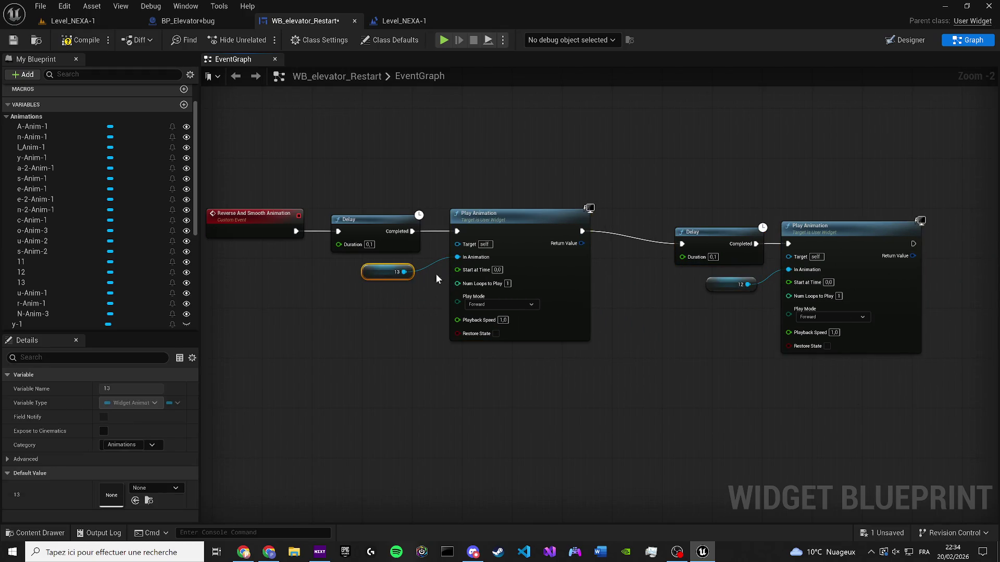
{"action": "mouse_move", "coordinate": [863, 391]}
{"action": "left_mouse_down"}
{"action": "mouse_move", "coordinate": [707, 234]}
{"action": "mouse_move", "coordinate": [651, 217]}
{"action": "mouse_move", "coordinate": [641, 224]}
{"action": "left_mouse_up"}
Position the Delay, 11 and Play Animation group and wrap the reverse chain in a comment
{"action": "scroll", "coordinate": [491, 196], "scroll_direction": "down", "scroll_amount": 4}
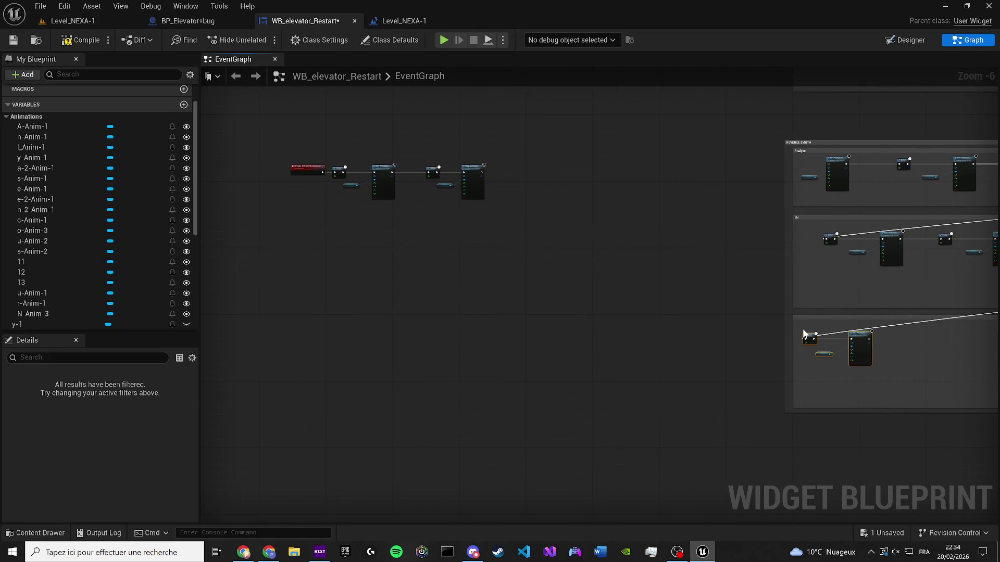
{"action": "scroll", "coordinate": [502, 177], "scroll_direction": "up", "scroll_amount": 4}
{"action": "left_click_drag", "start_coordinate": [518, 163], "coordinate": [570, 161]}
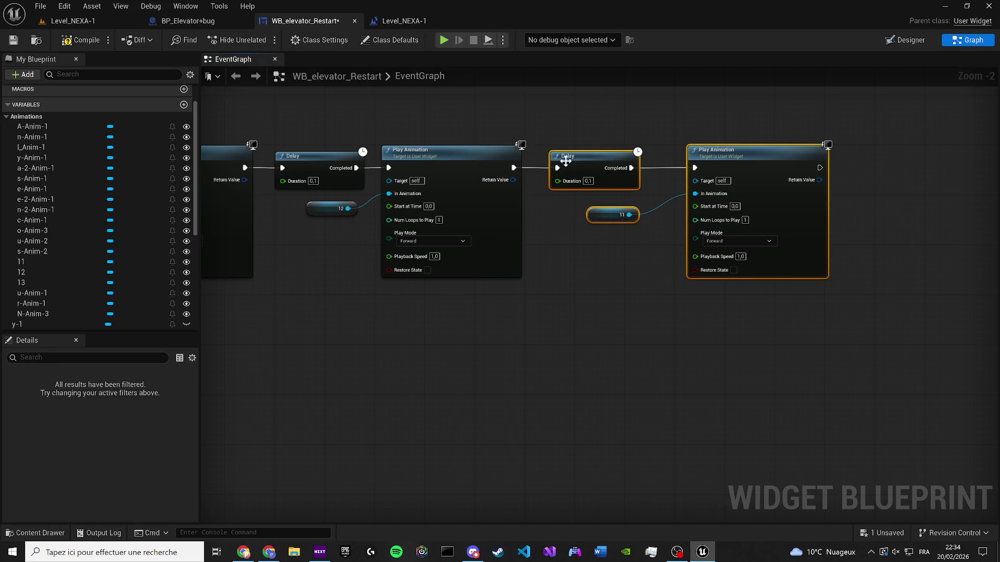
{"action": "scroll", "coordinate": [625, 177], "scroll_direction": "down", "scroll_amount": 5}
{"action": "left_click_drag", "start_coordinate": [601, 310], "coordinate": [591, 308]}
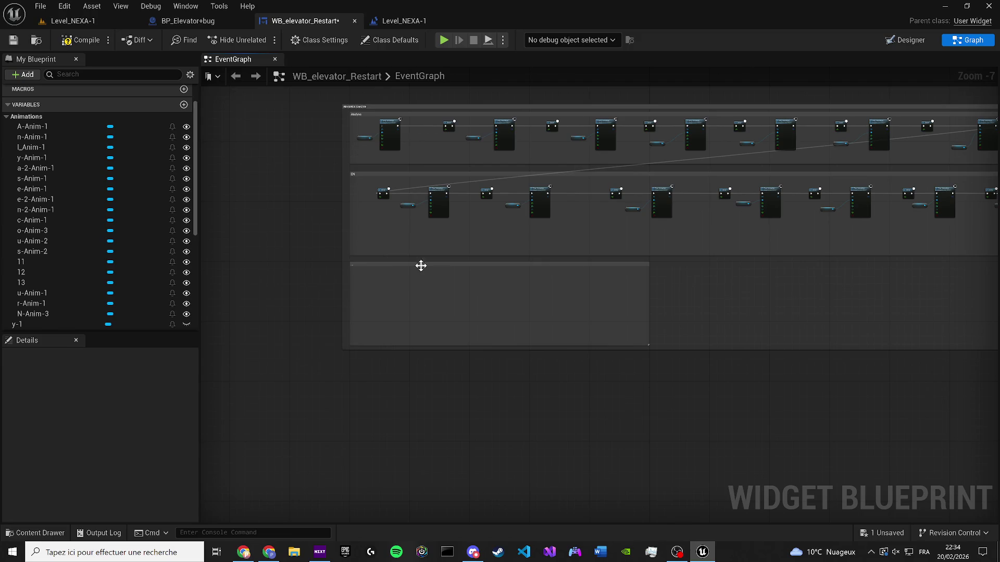
{"action": "scroll", "coordinate": [372, 266], "scroll_direction": "up", "scroll_amount": 2}
{"action": "mouse_move", "coordinate": [356, 264]}
{"action": "left_mouse_down"}
{"action": "mouse_move", "coordinate": [331, 351]}
{"action": "mouse_move", "coordinate": [698, 337]}
{"action": "mouse_move", "coordinate": [486, 320]}
{"action": "mouse_move", "coordinate": [747, 335]}
{"action": "mouse_move", "coordinate": [393, 217]}
{"action": "mouse_move", "coordinate": [404, 203]}
{"action": "left_mouse_up"}
{"action": "key", "text": "c"}
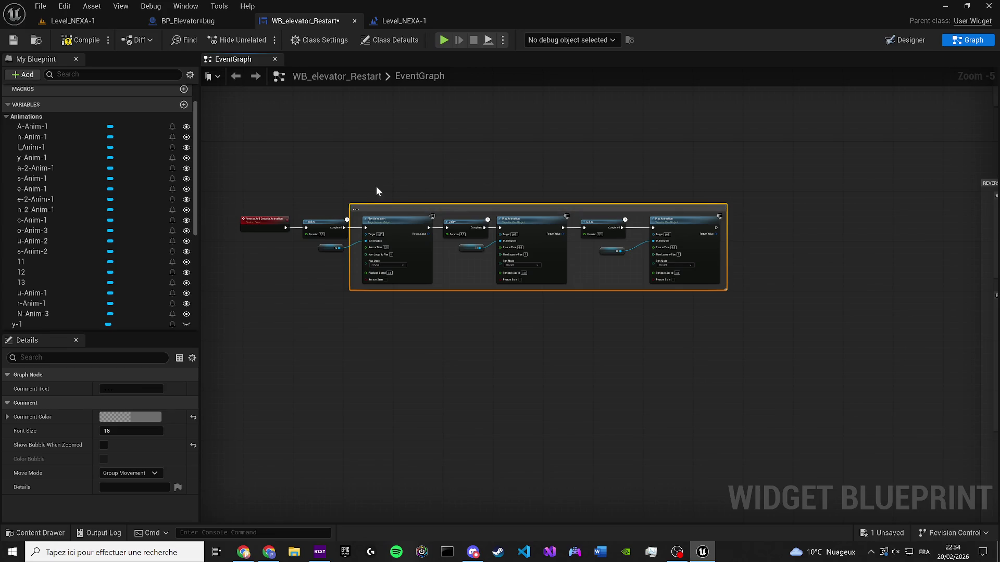
Stretch the new comment box leftward to enclose the whole reverse chain
{"action": "scroll", "coordinate": [369, 186], "scroll_direction": "up", "scroll_amount": 3}
{"action": "left_click", "coordinate": [325, 233]}
{"action": "left_click_drag", "start_coordinate": [331, 235], "coordinate": [223, 229]}
{"action": "scroll", "coordinate": [223, 230], "scroll_direction": "down", "scroll_amount": 3}
{"action": "mouse_move", "coordinate": [833, 364]}
{"action": "left_mouse_down"}
{"action": "mouse_move", "coordinate": [729, 344]}
{"action": "mouse_move", "coordinate": [615, 285]}
{"action": "mouse_move", "coordinate": [707, 311]}
{"action": "mouse_move", "coordinate": [607, 323]}
{"action": "left_mouse_up"}
{"action": "scroll", "coordinate": [607, 323], "scroll_direction": "down", "scroll_amount": 2}
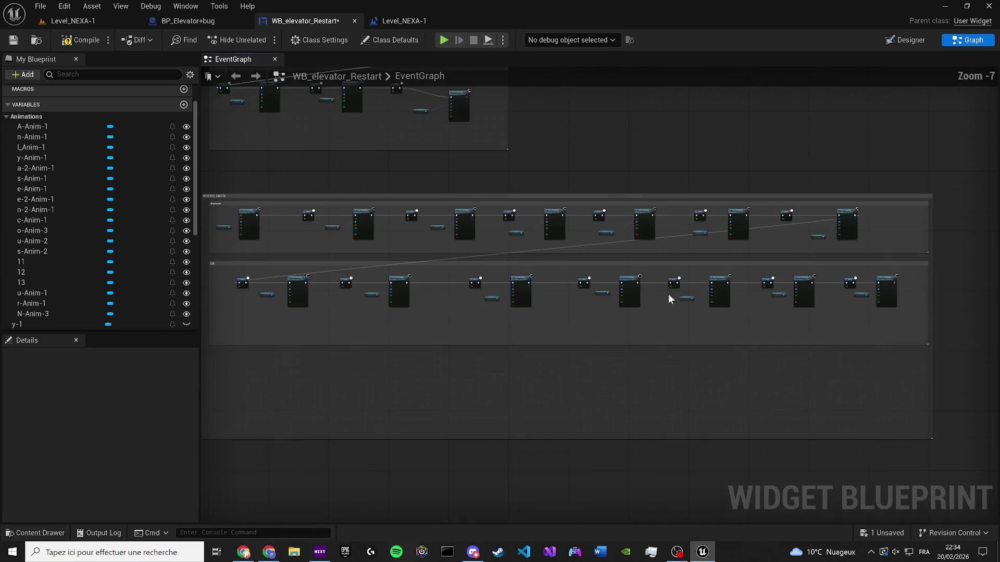
{"action": "left_click_drag", "start_coordinate": [801, 269], "coordinate": [530, 329]}
{"action": "scroll", "coordinate": [531, 330], "scroll_direction": "up", "scroll_amount": 2}
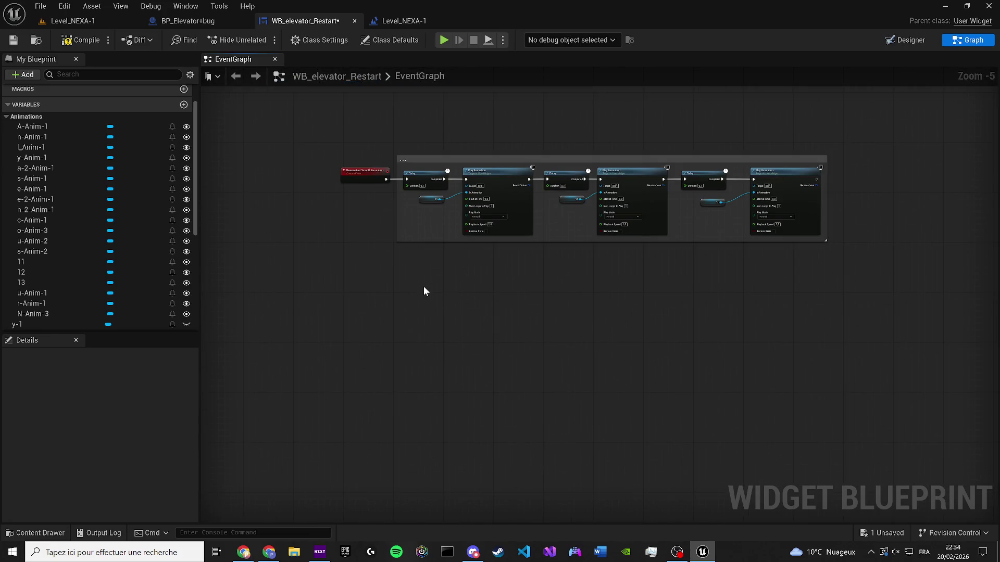
Paste two Delay and Play Animation groups, wire each after the previous one, and align the R-Anim-1 step
{"action": "key", "text": "ctrl+v"}
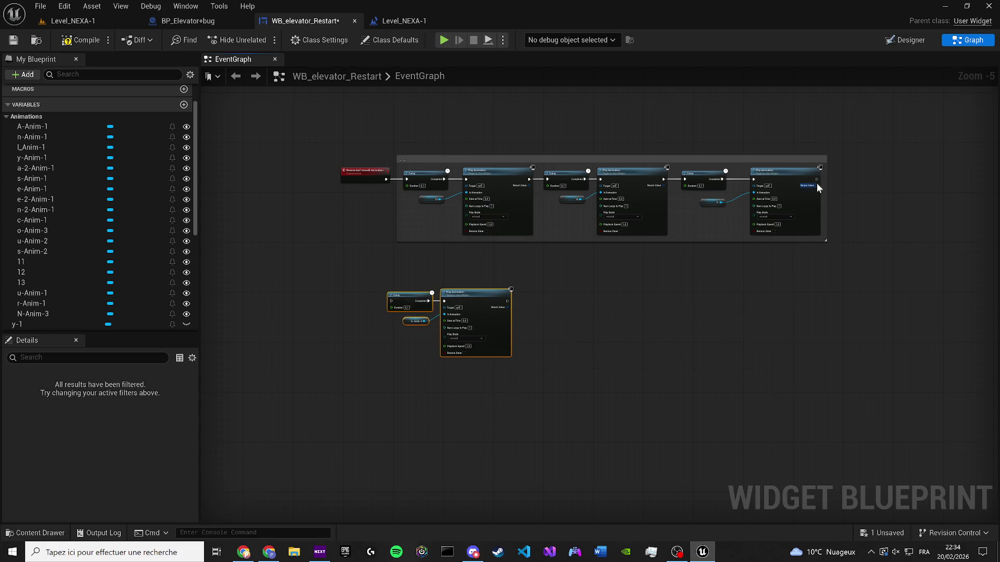
{"action": "mouse_move", "coordinate": [817, 179]}
{"action": "left_mouse_down"}
{"action": "mouse_move", "coordinate": [423, 306]}
{"action": "mouse_move", "coordinate": [391, 306]}
{"action": "left_mouse_up"}
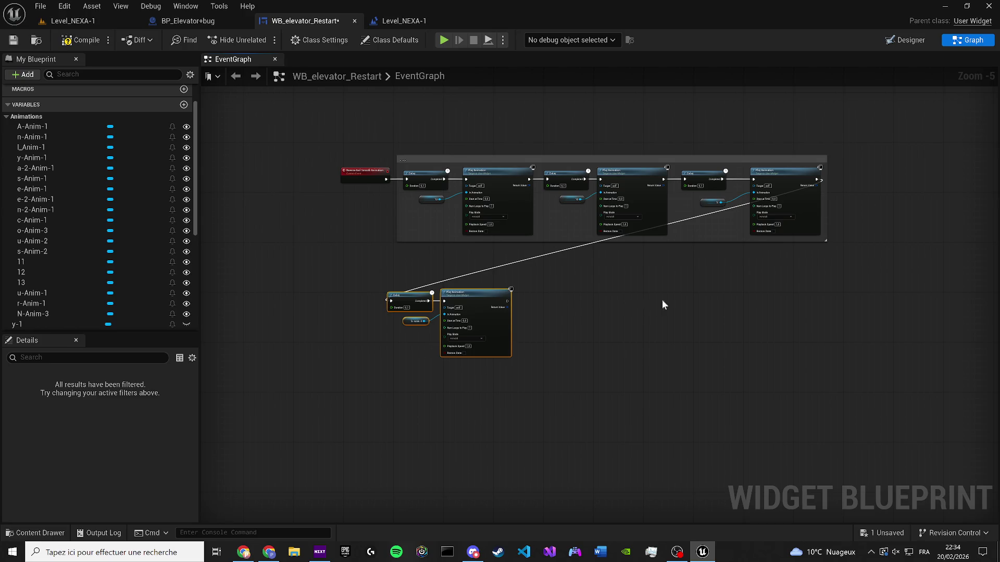
{"action": "left_click_drag", "start_coordinate": [587, 308], "coordinate": [322, 291]}
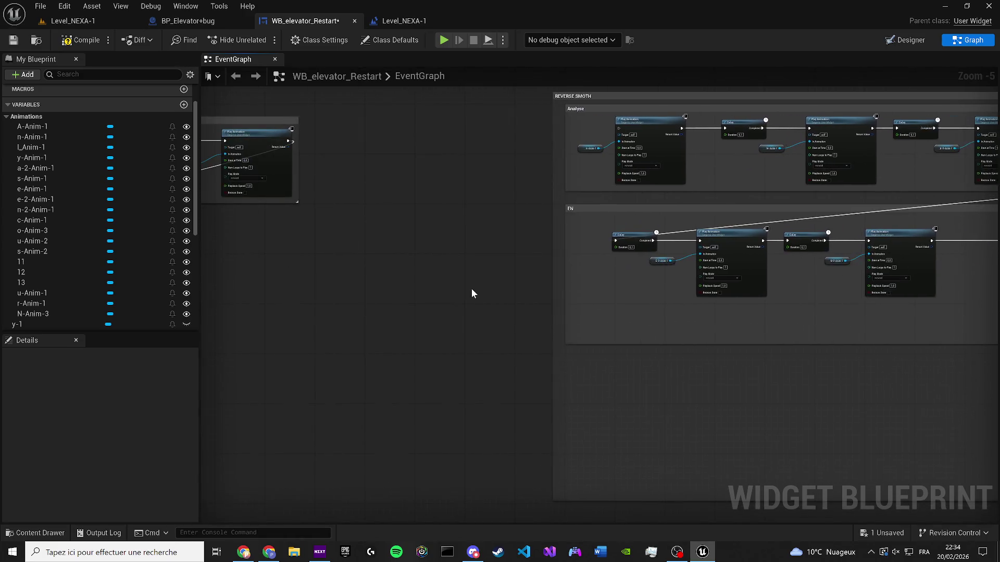
{"action": "left_click_drag", "start_coordinate": [472, 293], "coordinate": [729, 334]}
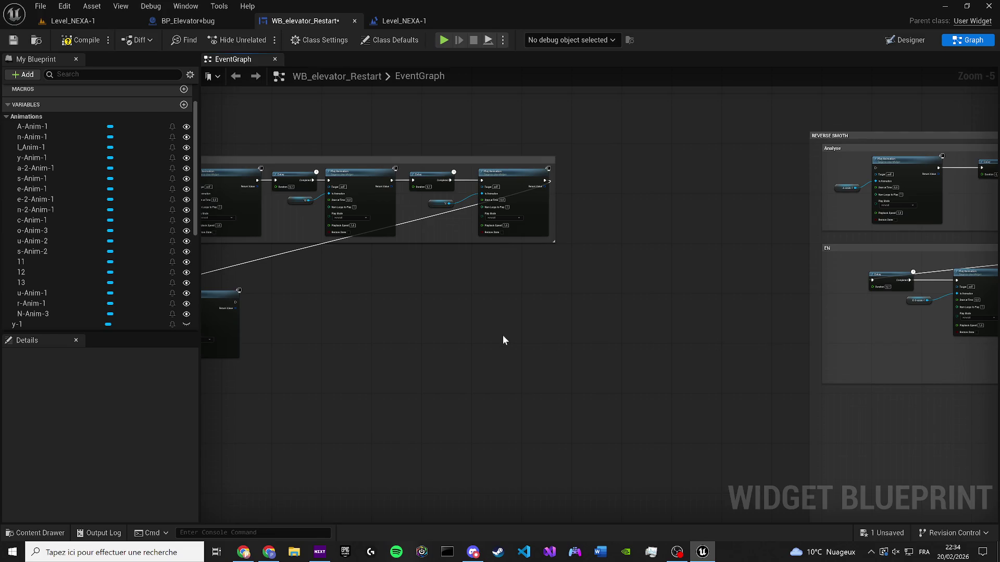
{"action": "key", "text": "ctrl+v"}
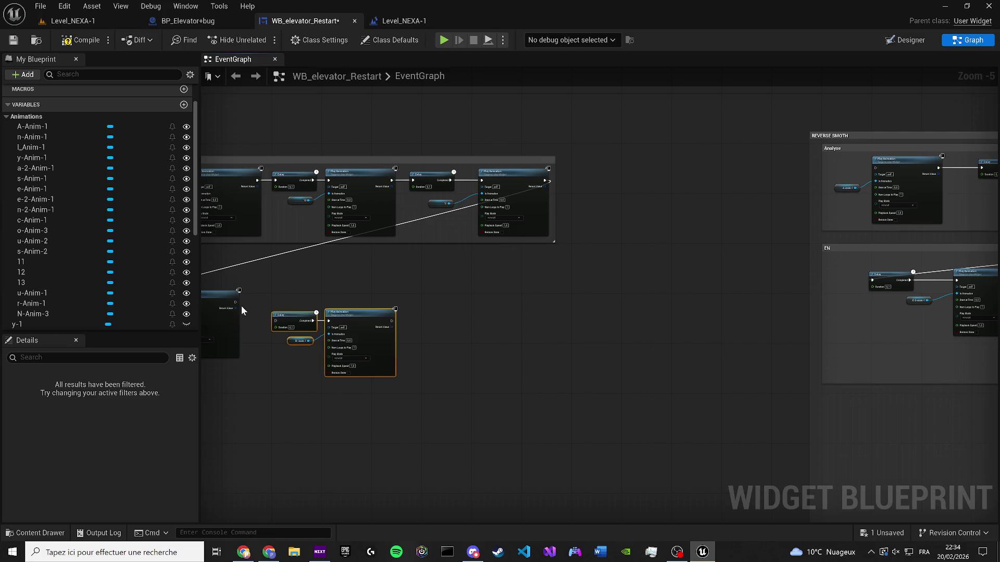
{"action": "left_click_drag", "start_coordinate": [235, 302], "coordinate": [275, 320]}
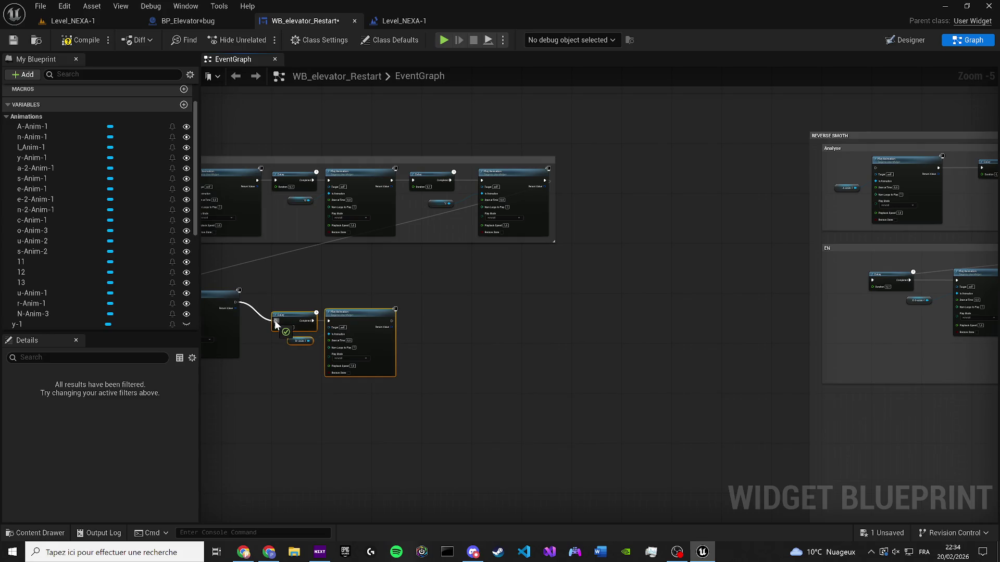
{"action": "scroll", "coordinate": [279, 321], "scroll_direction": "up", "scroll_amount": 2}
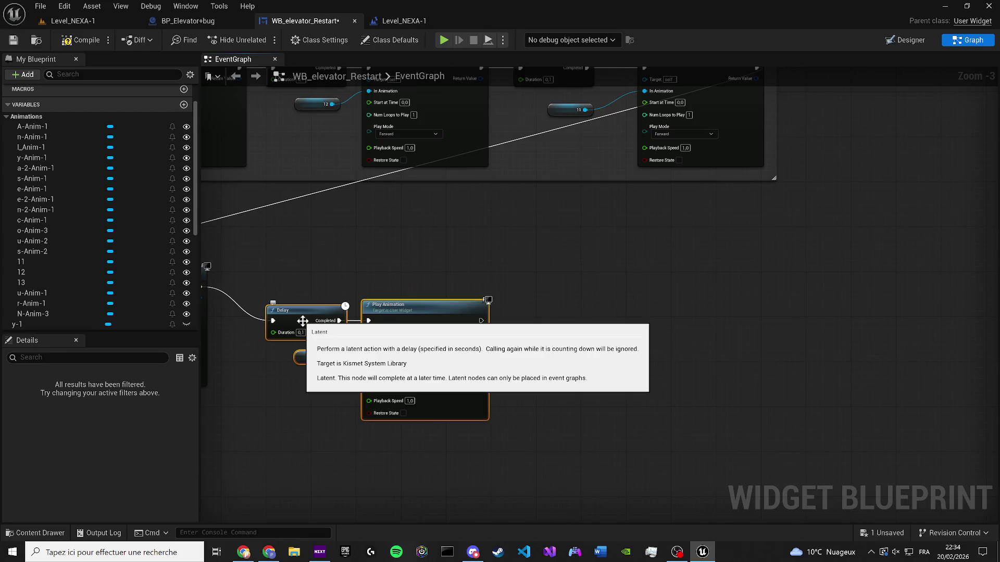
{"action": "left_click_drag", "start_coordinate": [313, 313], "coordinate": [303, 279]}
{"action": "scroll", "coordinate": [379, 279], "scroll_direction": "down", "scroll_amount": 3}
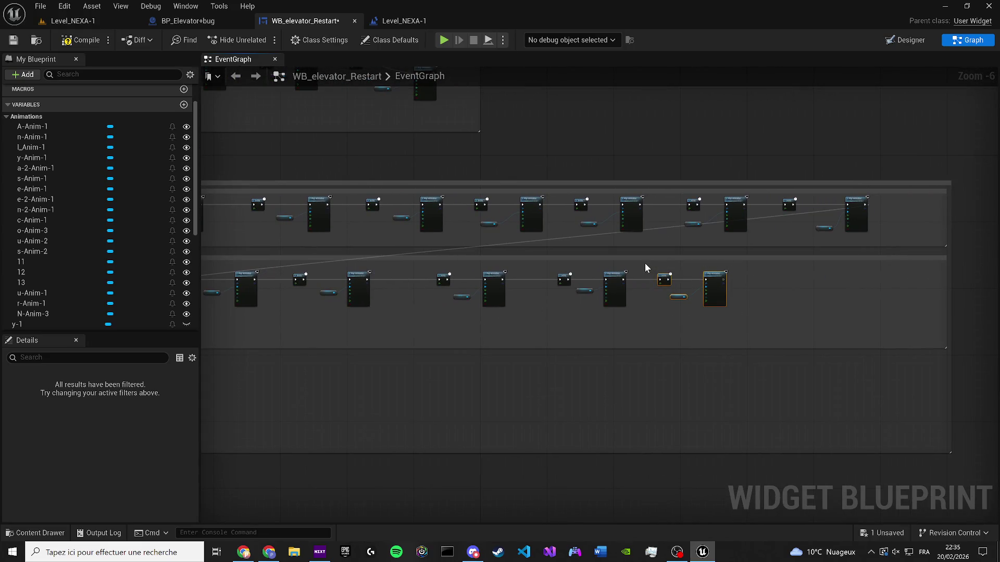
Paste a Delay, Play Animation and U-Anim-2 group and link it after the previous node
{"action": "scroll", "coordinate": [407, 305], "scroll_direction": "up", "scroll_amount": 2}
{"action": "scroll", "coordinate": [364, 306], "scroll_direction": "up", "scroll_amount": 1}
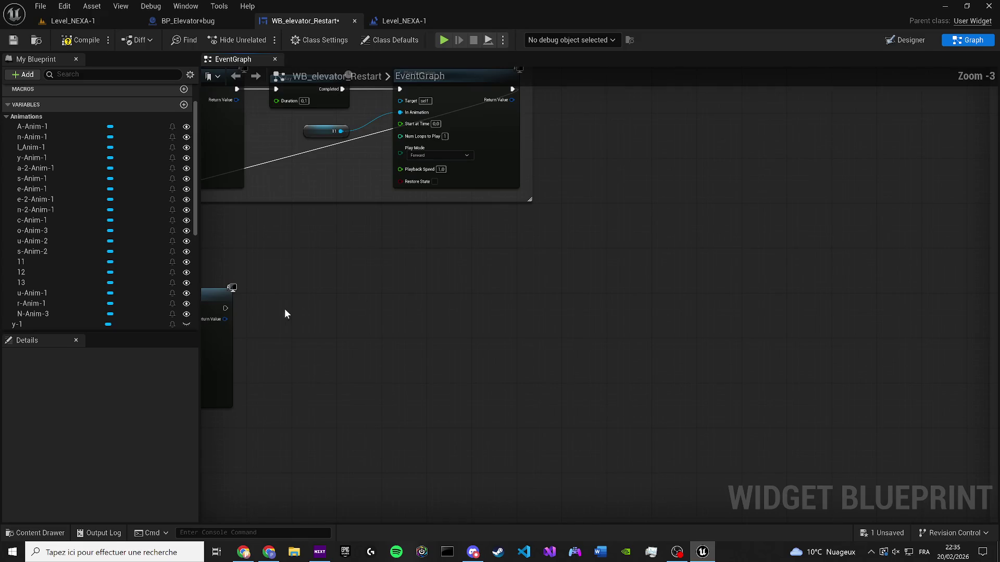
{"action": "key", "text": "ctrl+v"}
{"action": "left_click_drag", "start_coordinate": [220, 310], "coordinate": [263, 305]}
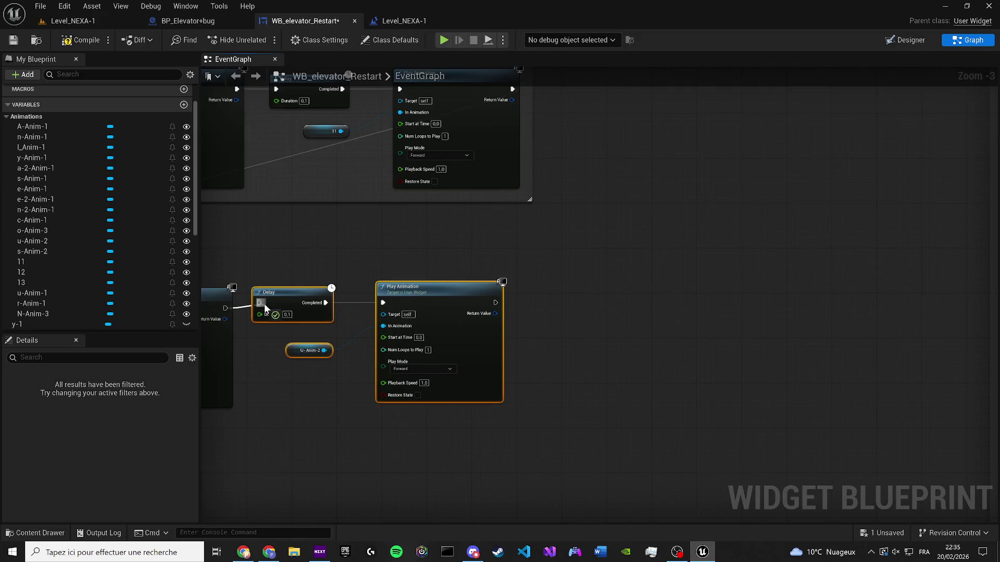
{"action": "key", "text": "q"}
{"action": "scroll", "coordinate": [661, 276], "scroll_direction": "down", "scroll_amount": 2}
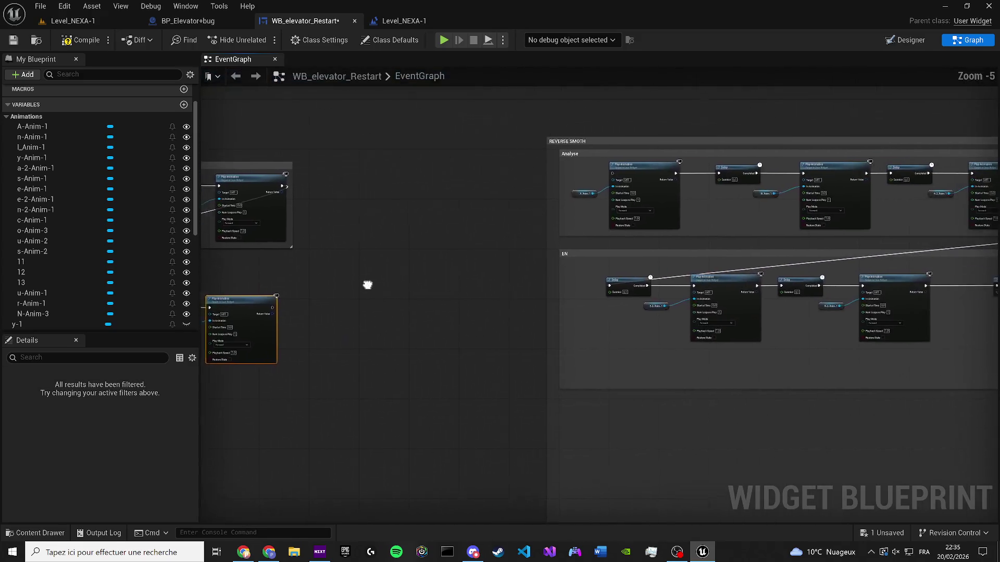
Rearrange the O-Anim-2 and O-Anim-3 Delay and Play Animation groups
{"action": "left_click_drag", "start_coordinate": [839, 350], "coordinate": [726, 287]}
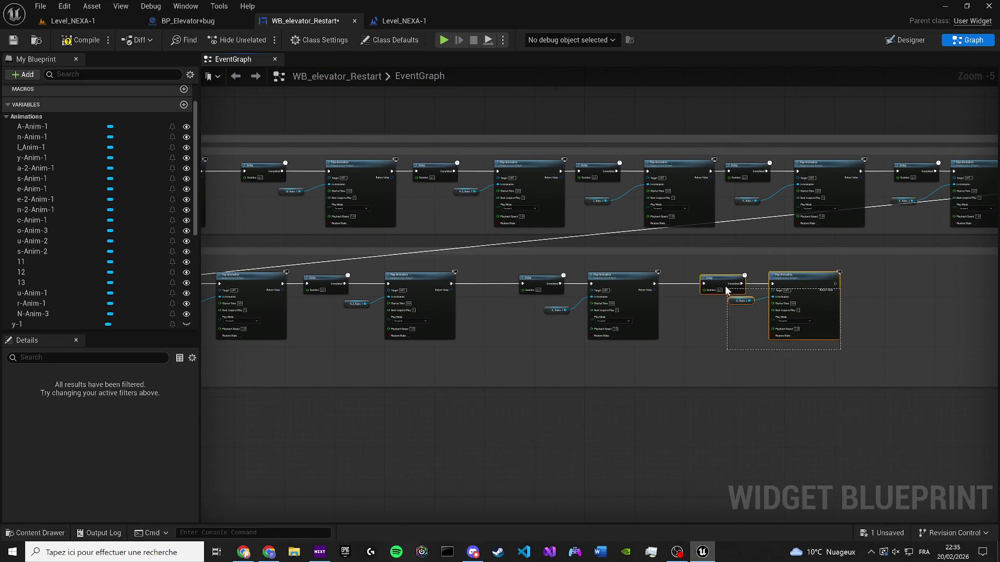
{"action": "left_click_drag", "start_coordinate": [801, 300], "coordinate": [860, 311]}
{"action": "key", "text": "ctrl+z"}
{"action": "scroll", "coordinate": [428, 325], "scroll_direction": "up", "scroll_amount": 2}
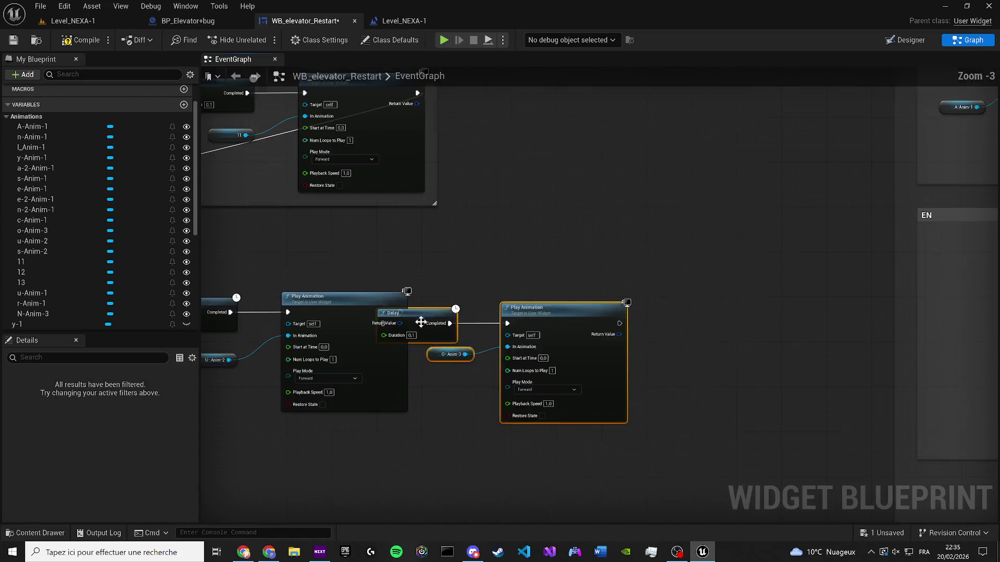
{"action": "left_click_drag", "start_coordinate": [424, 326], "coordinate": [461, 302]}
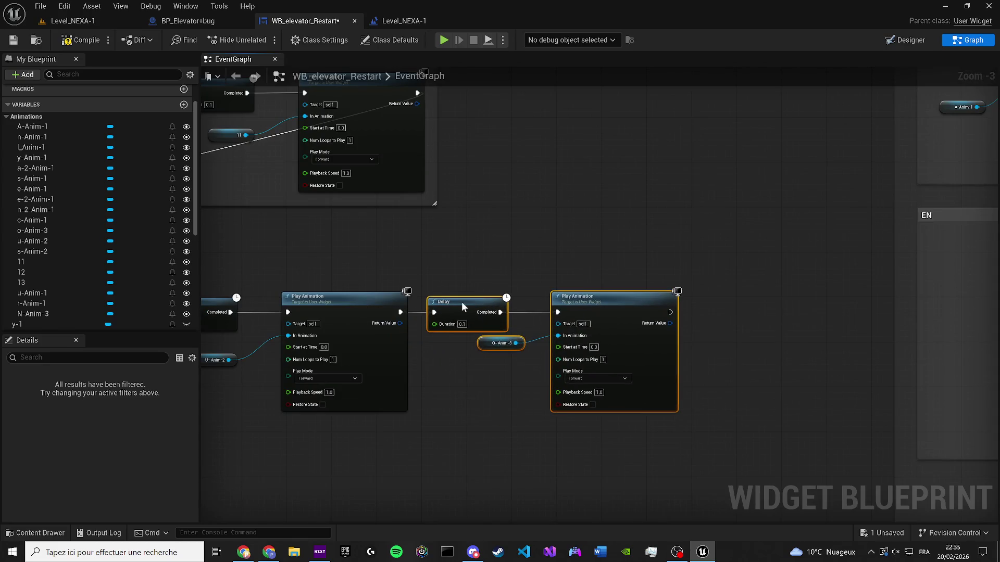
{"action": "scroll", "coordinate": [616, 312], "scroll_direction": "down", "scroll_amount": 5}
Copy a Delay and Play Animation step and wire the previous Play Animation into its Delay
{"action": "left_click_drag", "start_coordinate": [732, 329], "coordinate": [639, 297]}
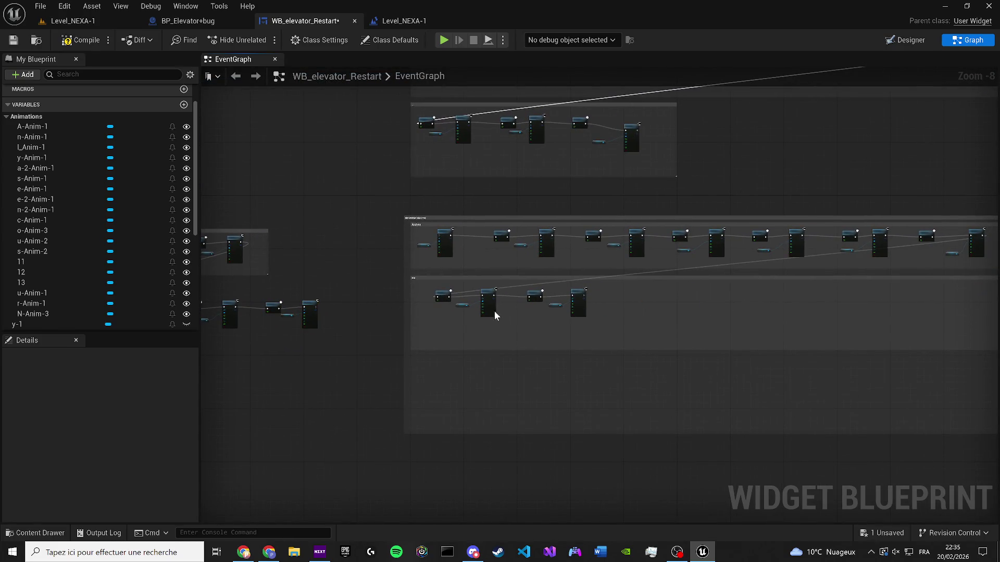
{"action": "scroll", "coordinate": [503, 312], "scroll_direction": "up", "scroll_amount": 5}
{"action": "key", "text": "ctrl+v"}
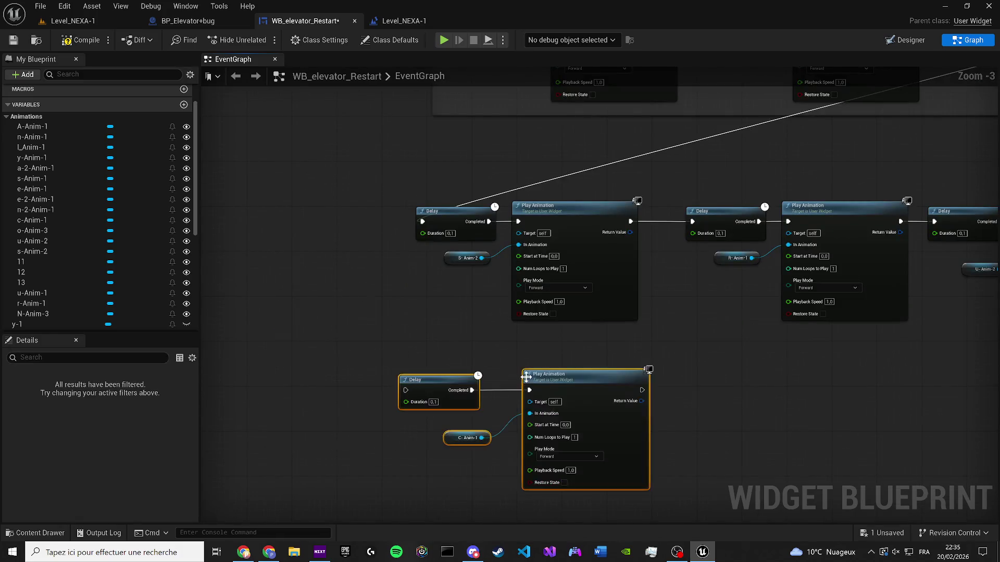
{"action": "scroll", "coordinate": [390, 330], "scroll_direction": "down", "scroll_amount": 4}
{"action": "scroll", "coordinate": [713, 290], "scroll_direction": "up", "scroll_amount": 3}
{"action": "mouse_move", "coordinate": [713, 289]}
{"action": "left_mouse_down"}
{"action": "mouse_move", "coordinate": [417, 348]}
{"action": "mouse_move", "coordinate": [127, 371]}
{"action": "mouse_move", "coordinate": [343, 409]}
{"action": "mouse_move", "coordinate": [301, 414]}
{"action": "left_mouse_up"}
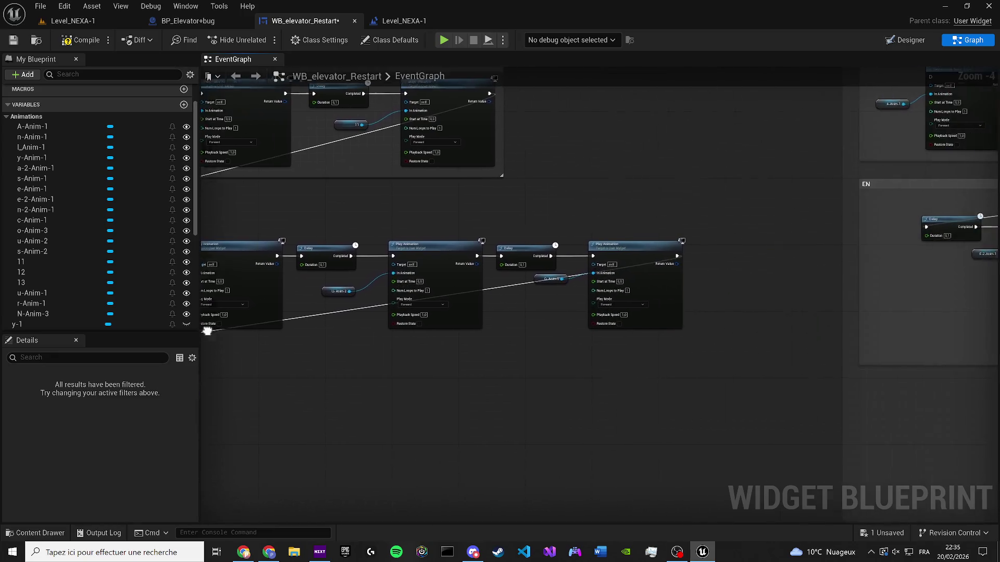
{"action": "scroll", "coordinate": [255, 265], "scroll_direction": "down", "scroll_amount": 2}
{"action": "left_click_drag", "start_coordinate": [531, 292], "coordinate": [473, 252]}
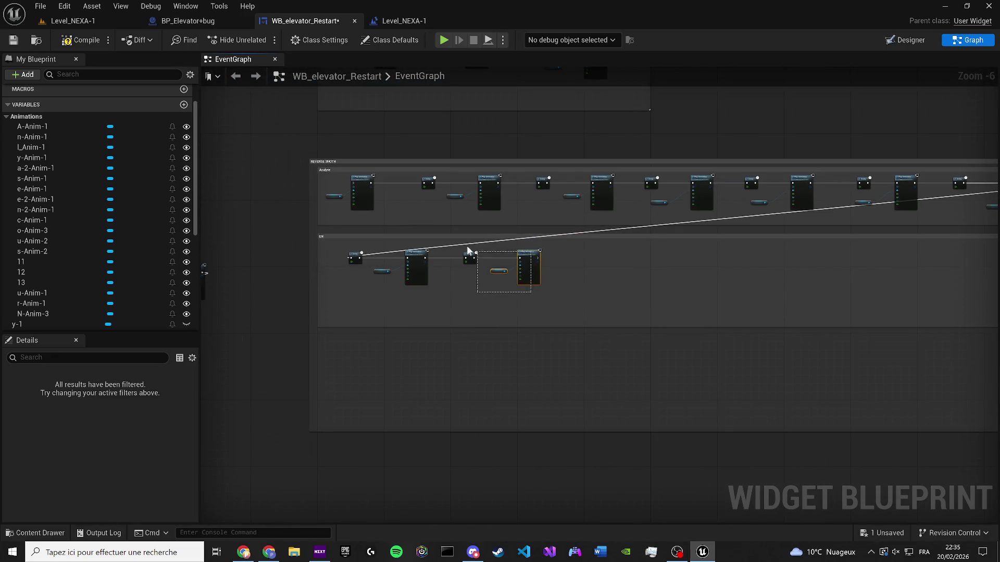
{"action": "key", "text": "ctrl+z"}
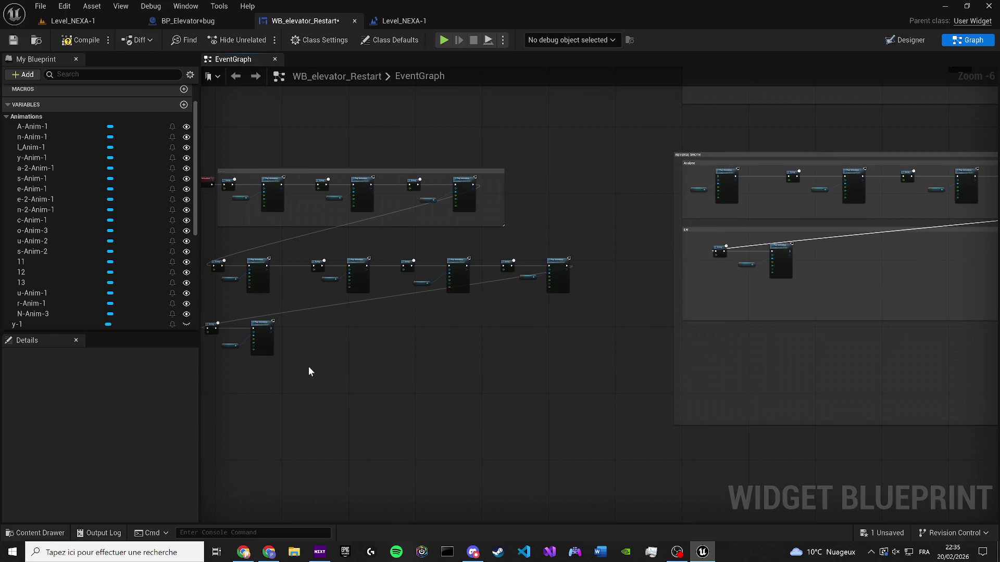
Arrange the C-Anim-1 Play Animation and variable, and shift the N-2-Anim-1 step left
{"action": "scroll", "coordinate": [279, 330], "scroll_direction": "up", "scroll_amount": 2}
{"action": "mouse_move", "coordinate": [279, 330]}
{"action": "left_mouse_down"}
{"action": "mouse_move", "coordinate": [530, 330]}
{"action": "mouse_move", "coordinate": [420, 300]}
{"action": "left_mouse_up"}
{"action": "left_click_drag", "start_coordinate": [335, 344], "coordinate": [322, 339]}
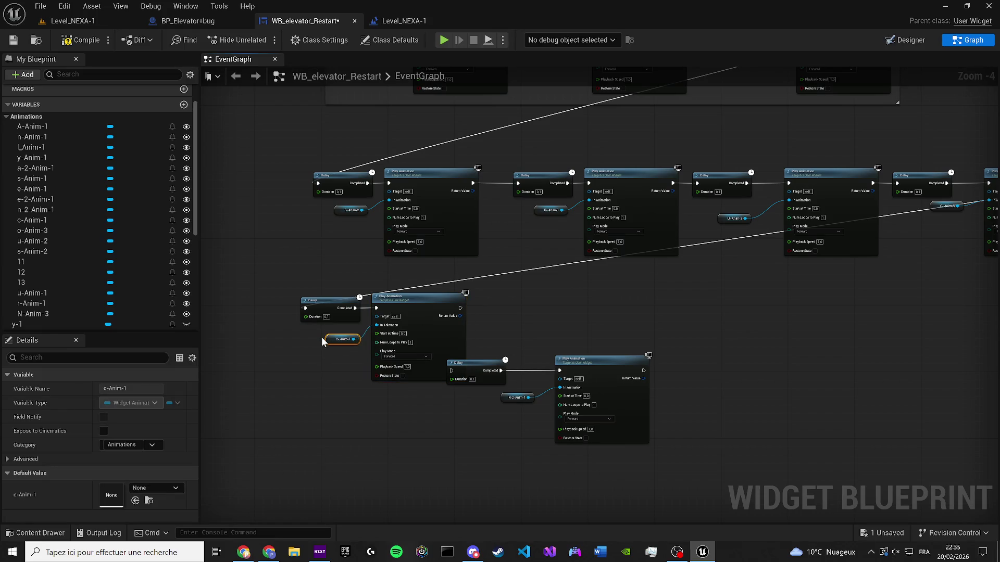
{"action": "mouse_move", "coordinate": [721, 453]}
{"action": "left_mouse_down"}
{"action": "mouse_move", "coordinate": [535, 383]}
{"action": "mouse_move", "coordinate": [447, 363]}
{"action": "left_mouse_up"}
{"action": "scroll", "coordinate": [487, 363], "scroll_direction": "up", "scroll_amount": 3}
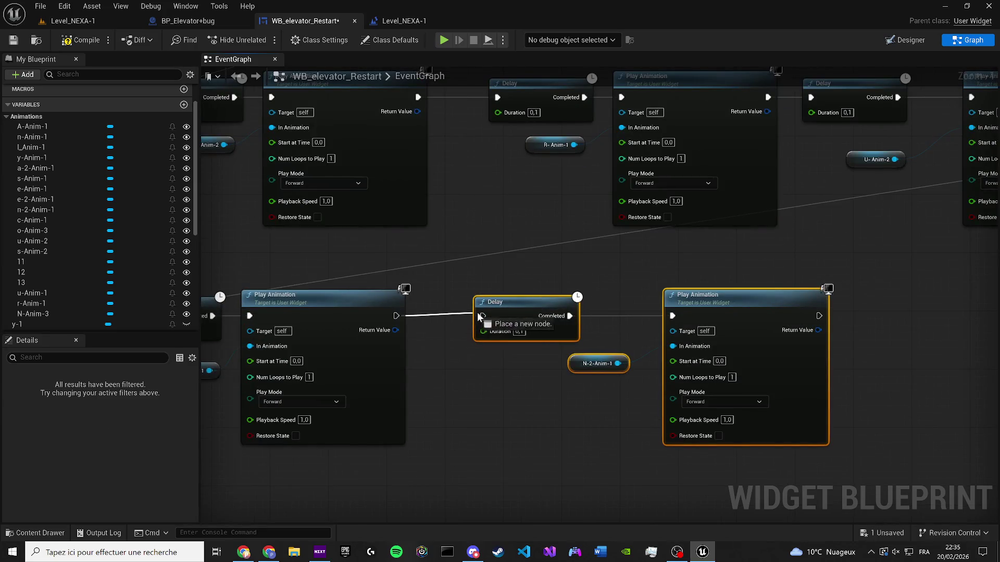
{"action": "left_click_drag", "start_coordinate": [511, 312], "coordinate": [489, 312]}
{"action": "scroll", "coordinate": [574, 325], "scroll_direction": "down", "scroll_amount": 4}
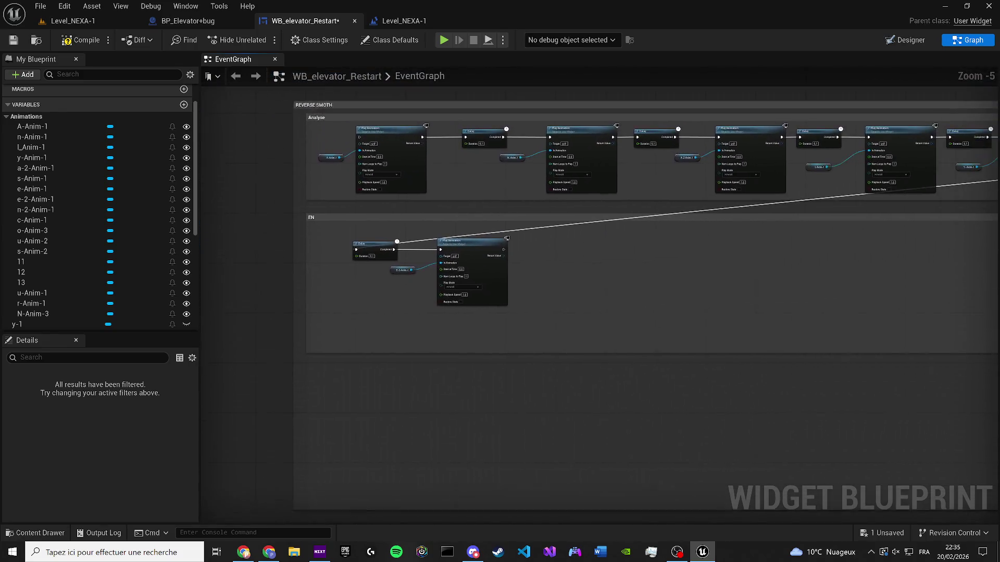
Move the E-2-Anim-1 step out of EN and wire it after the N-2-Anim-1 Play Animation
{"action": "left_click_drag", "start_coordinate": [667, 310], "coordinate": [390, 255]}
{"action": "left_click_drag", "start_coordinate": [465, 271], "coordinate": [291, 261]}
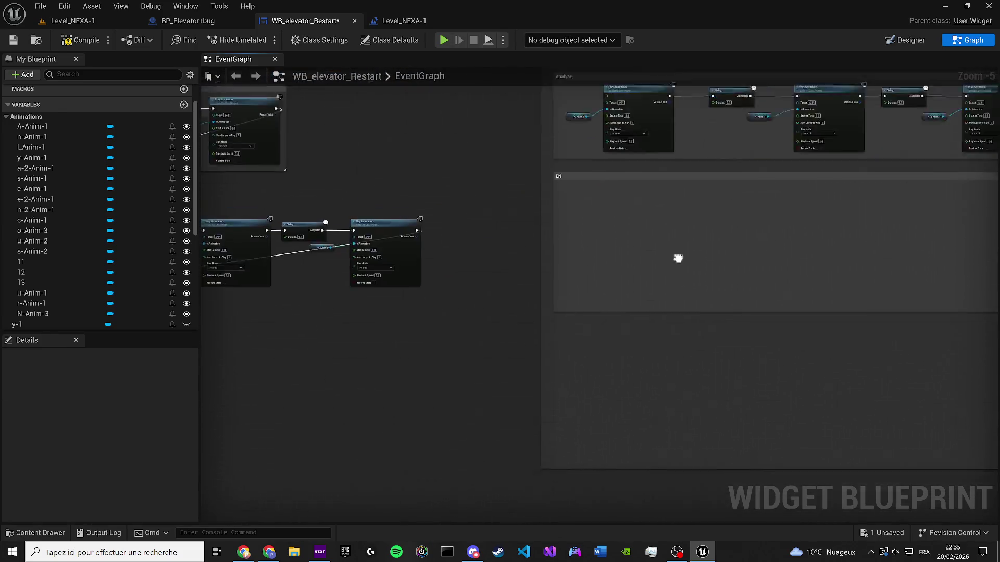
{"action": "scroll", "coordinate": [523, 313], "scroll_direction": "up", "scroll_amount": 2}
{"action": "mouse_move", "coordinate": [438, 266]}
{"action": "left_mouse_down"}
{"action": "mouse_move", "coordinate": [423, 260]}
{"action": "mouse_move", "coordinate": [521, 298]}
{"action": "mouse_move", "coordinate": [496, 298]}
{"action": "left_mouse_up"}
{"action": "mouse_move", "coordinate": [734, 457]}
{"action": "left_mouse_down"}
{"action": "mouse_move", "coordinate": [709, 401]}
{"action": "mouse_move", "coordinate": [522, 298]}
{"action": "mouse_move", "coordinate": [514, 258]}
{"action": "left_mouse_up"}
{"action": "scroll", "coordinate": [514, 259], "scroll_direction": "down", "scroll_amount": 3}
{"action": "scroll", "coordinate": [453, 241], "scroll_direction": "up", "scroll_amount": 6}
Resize the EN comment box to cover the lower node row
{"action": "mouse_move", "coordinate": [491, 224]}
{"action": "left_mouse_down"}
{"action": "mouse_move", "coordinate": [141, 224]}
{"action": "mouse_move", "coordinate": [342, 239]}
{"action": "mouse_move", "coordinate": [565, 317]}
{"action": "mouse_move", "coordinate": [564, 471]}
{"action": "left_mouse_up"}
{"action": "scroll", "coordinate": [377, 227], "scroll_direction": "down", "scroll_amount": 6}
{"action": "scroll", "coordinate": [344, 239], "scroll_direction": "up", "scroll_amount": 4}
{"action": "scroll", "coordinate": [564, 471], "scroll_direction": "down", "scroll_amount": 2}
{"action": "mouse_move", "coordinate": [795, 411]}
{"action": "left_mouse_down"}
{"action": "mouse_move", "coordinate": [212, 319]}
{"action": "mouse_move", "coordinate": [361, 314]}
{"action": "mouse_move", "coordinate": [428, 326]}
{"action": "left_mouse_up"}
{"action": "scroll", "coordinate": [700, 285], "scroll_direction": "down", "scroll_amount": 3}
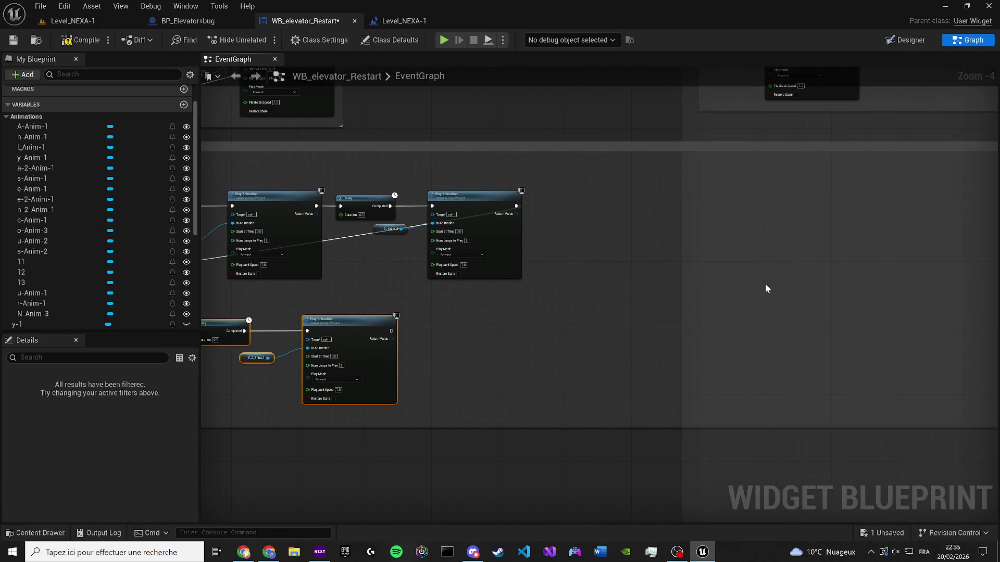
{"action": "left_click_drag", "start_coordinate": [872, 264], "coordinate": [500, 246]}
Save WB_elevator_Restart and bring up the BP_Elevator+bug event graph
{"action": "key", "text": "ctrl+s"}
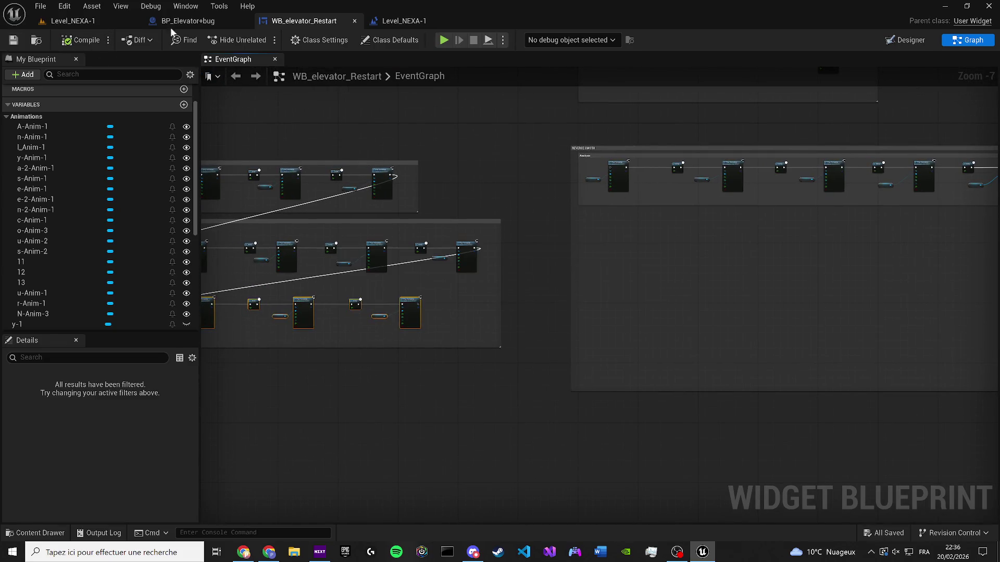
{"action": "left_click", "coordinate": [187, 21]}
{"action": "scroll", "coordinate": [559, 243], "scroll_direction": "down", "scroll_amount": 2}
{"action": "scroll", "coordinate": [492, 267], "scroll_direction": "up", "scroll_amount": 2}
{"action": "scroll", "coordinate": [390, 270], "scroll_direction": "up", "scroll_amount": 2}
{"action": "scroll", "coordinate": [270, 276], "scroll_direction": "down", "scroll_amount": 2}
Search for an 'END' node from the error widget's output in BP_Elevator+bug
{"action": "left_click_drag", "start_coordinate": [359, 276], "coordinate": [482, 395]}
{"action": "type", "text": "END"}
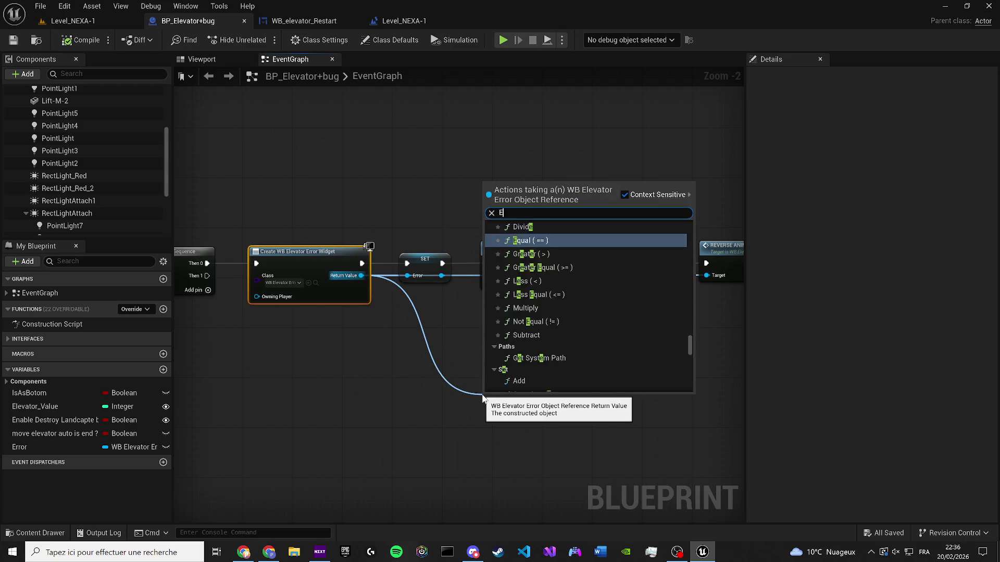
{"action": "left_click", "coordinate": [304, 21]}
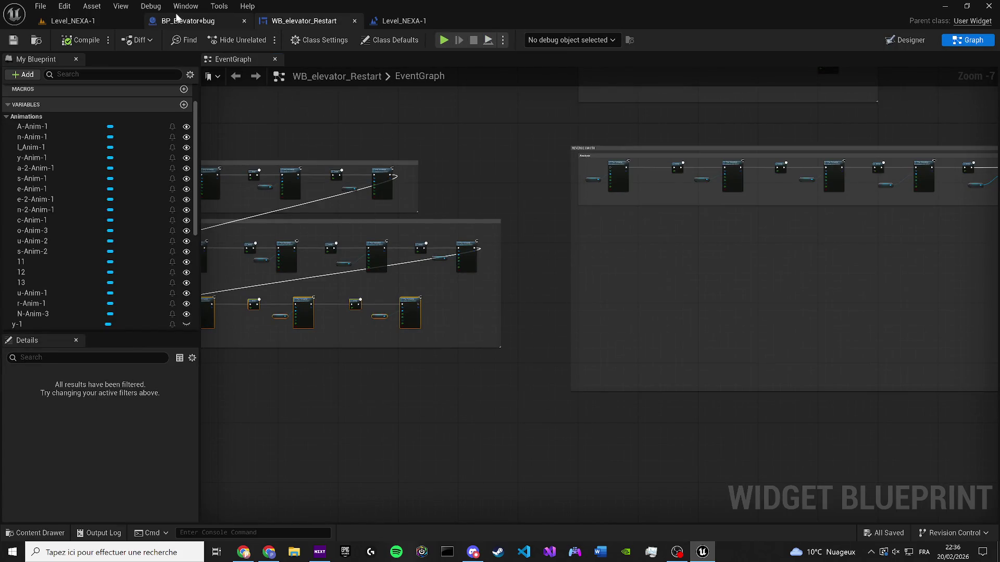
In the Level_NEXA-1 level blueprint, call Reverse and Smooth Animation after the Delay, then save all
{"action": "left_click", "coordinate": [424, 24]}
{"action": "left_click_drag", "start_coordinate": [314, 171], "coordinate": [611, 267]}
{"action": "type", "text": "REV"}
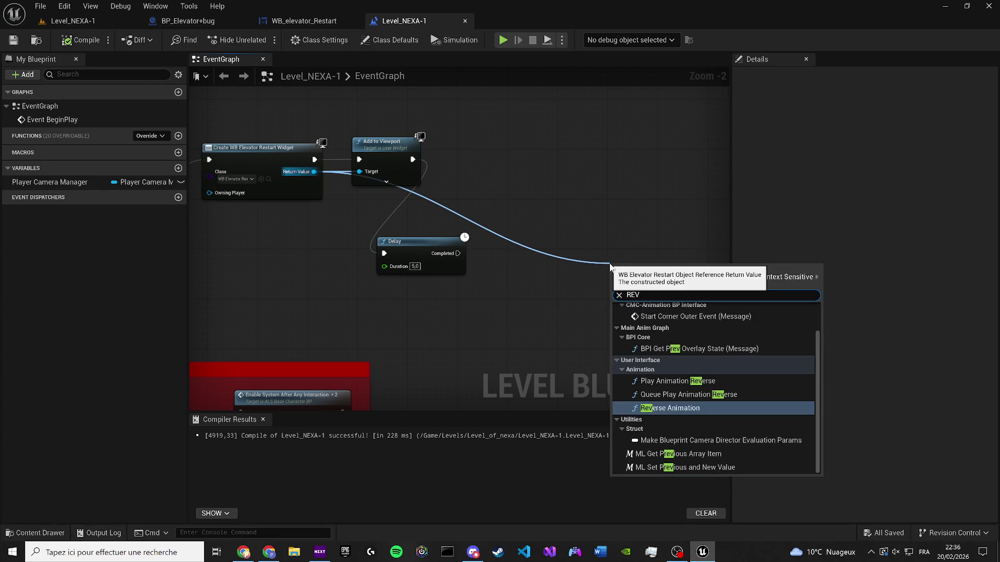
{"action": "type", "text": "ER"}
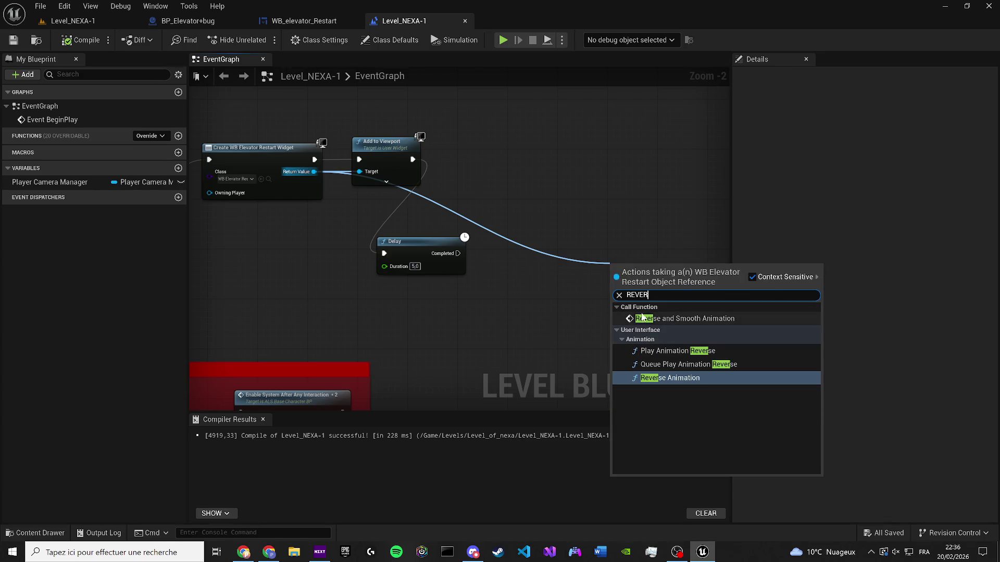
{"action": "left_click", "coordinate": [660, 318]}
{"action": "mouse_move", "coordinate": [653, 281]}
{"action": "left_mouse_down"}
{"action": "mouse_move", "coordinate": [598, 211]}
{"action": "mouse_move", "coordinate": [570, 260]}
{"action": "left_mouse_up"}
{"action": "scroll", "coordinate": [458, 253], "scroll_direction": "up", "scroll_amount": 2}
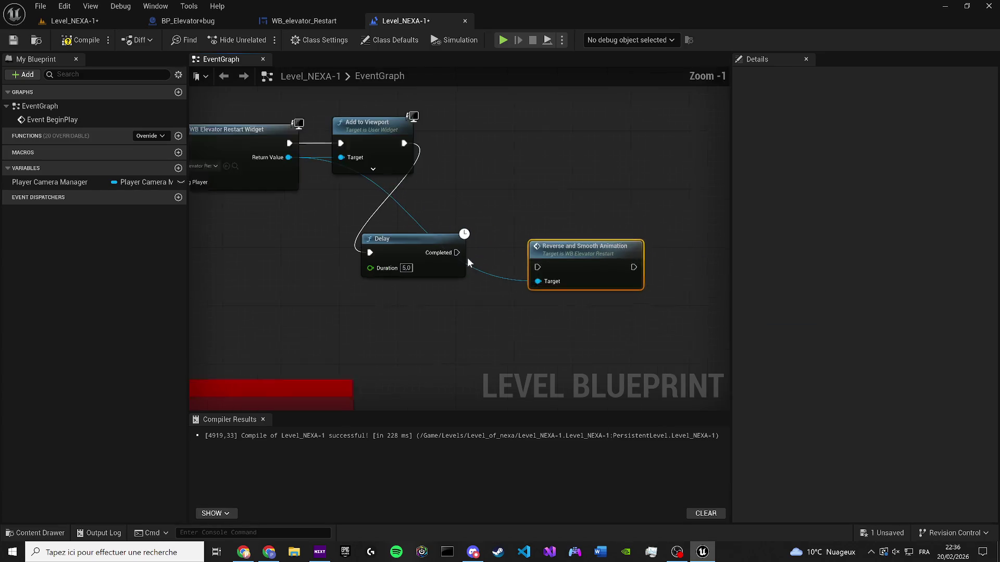
{"action": "left_click_drag", "start_coordinate": [456, 251], "coordinate": [547, 268]}
{"action": "left_click", "coordinate": [13, 39]}
{"action": "left_click", "coordinate": [73, 21]}
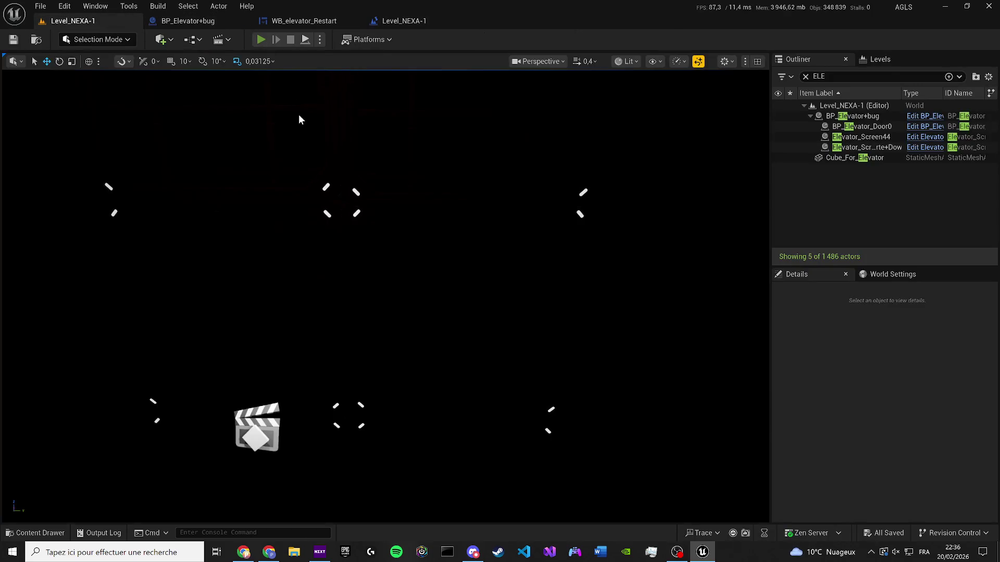
Play-test the level showing 'Analyse en cours...', then return to the WB_elevator_Restart Designer
{"action": "key", "text": "alt+p"}
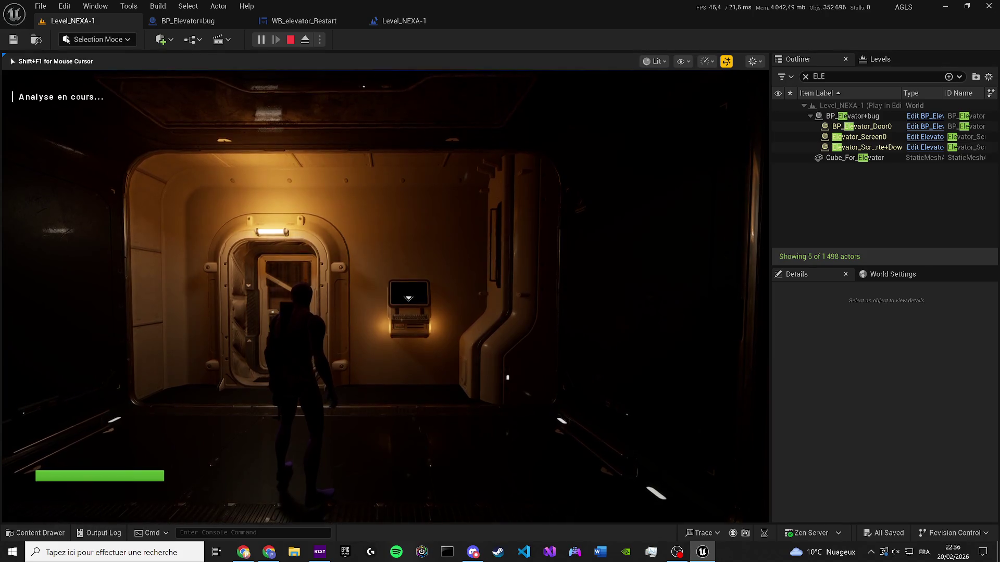
{"action": "key", "text": "Escape"}
{"action": "left_click", "coordinate": [404, 21]}
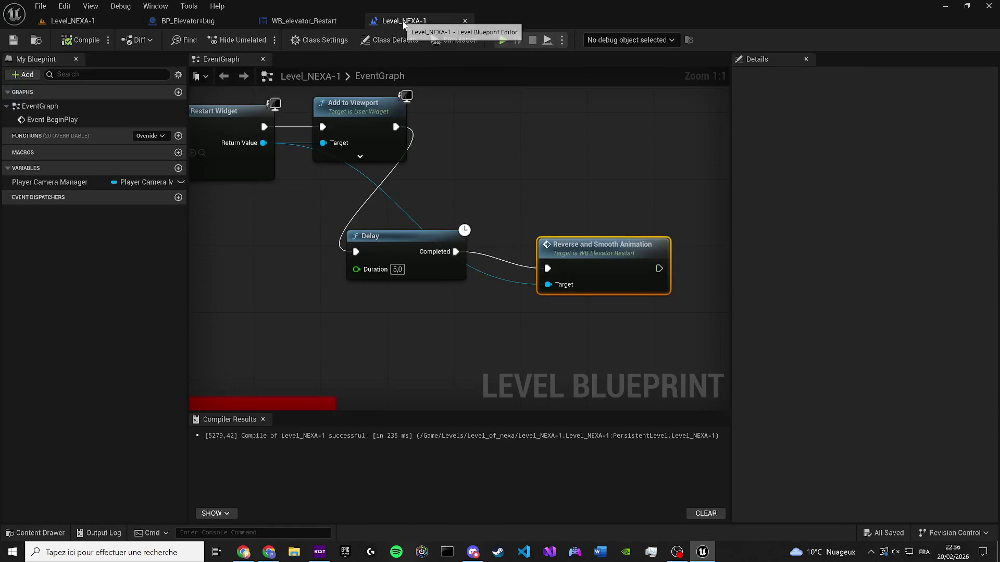
{"action": "left_click", "coordinate": [263, 419]}
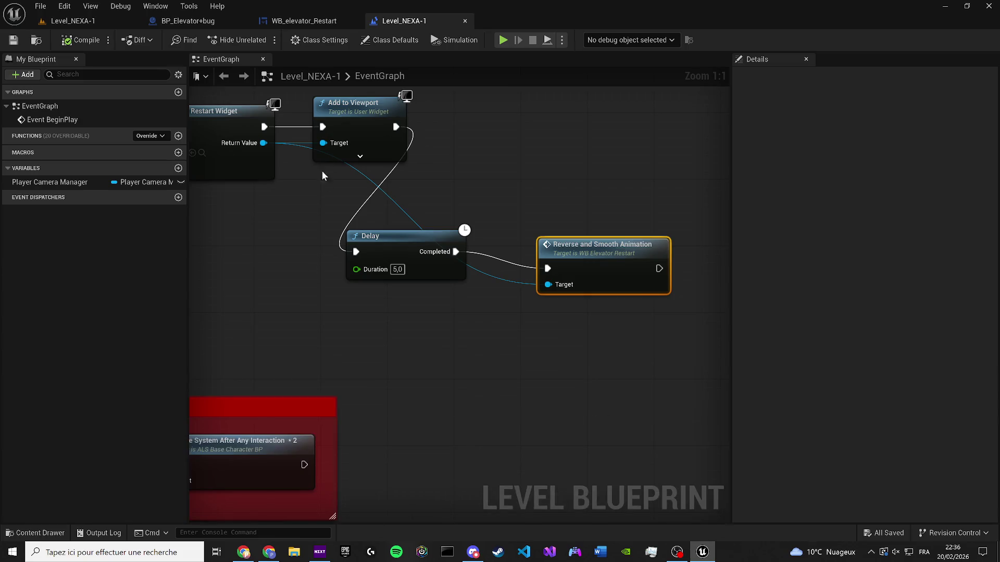
{"action": "left_click_drag", "start_coordinate": [294, 20], "coordinate": [218, 20]}
{"action": "left_click", "coordinate": [912, 41]}
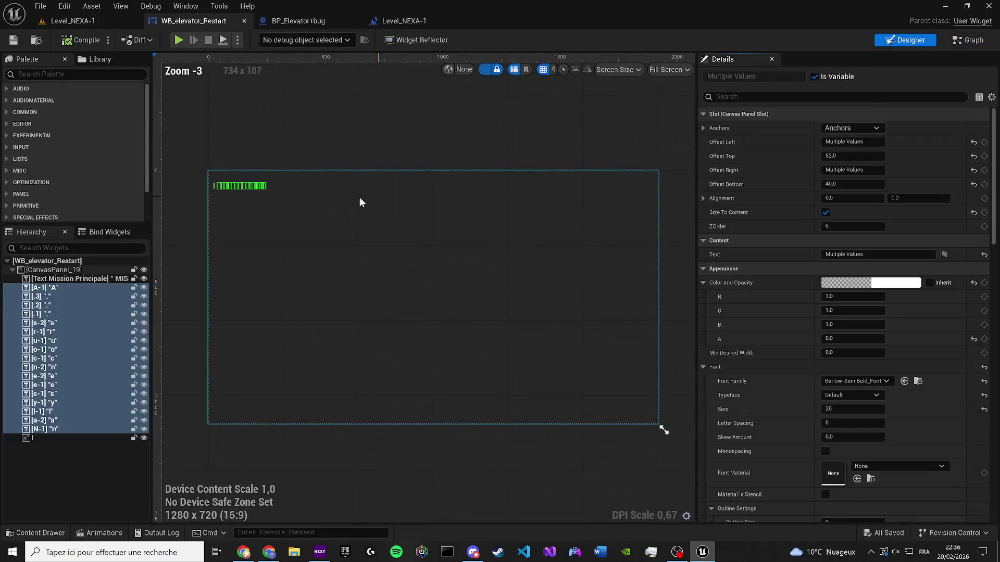
Zoom in on the Designer text, replay the level to watch the letters, then go back to the Graph
{"action": "scroll", "coordinate": [266, 207], "scroll_direction": "up", "scroll_amount": 11}
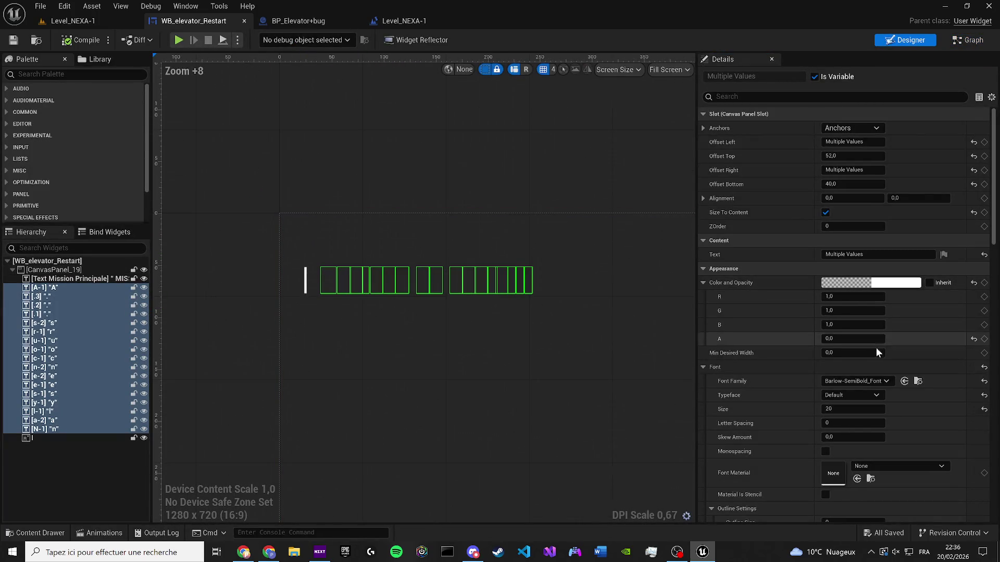
{"action": "key", "text": "alt+p"}
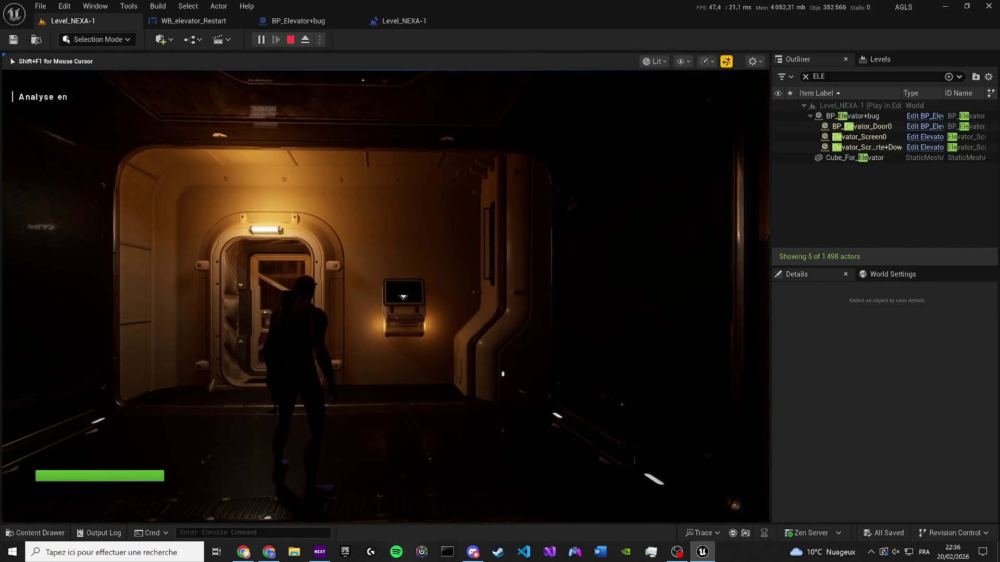
{"action": "key", "text": "Escape"}
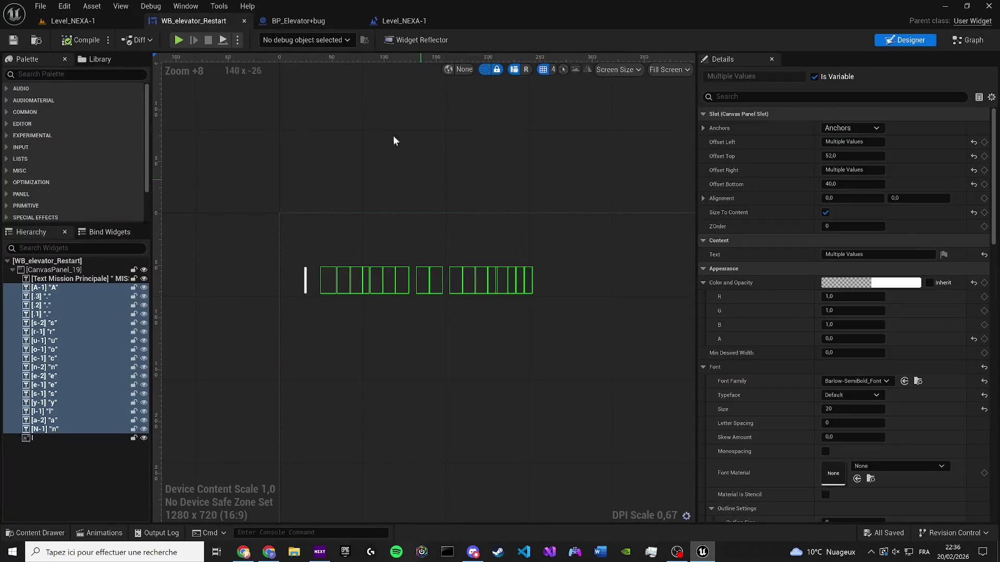
{"action": "left_click", "coordinate": [957, 41]}
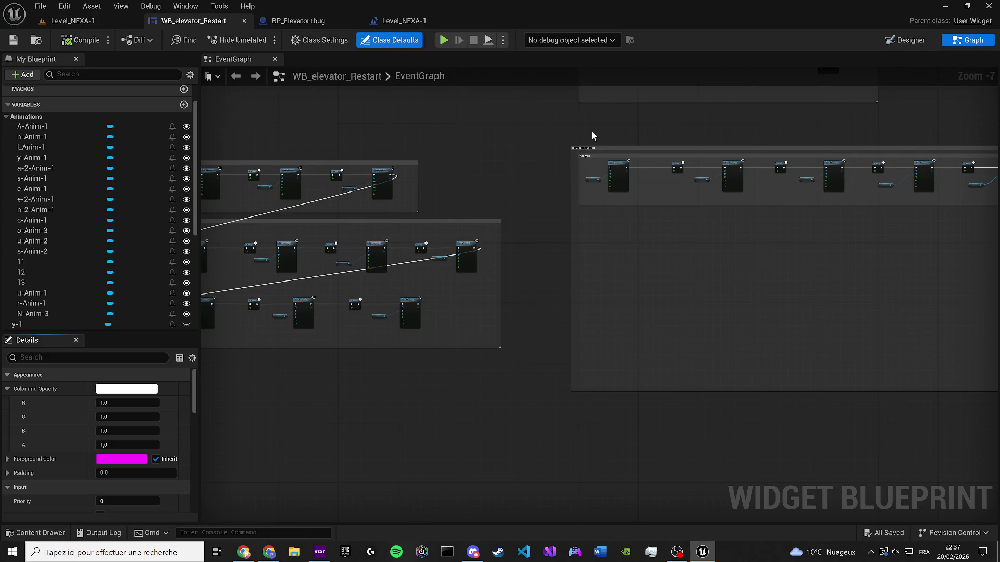
Set the first five Play Animation nodes, including C-Anim-1, to Reverse play mode
{"action": "scroll", "coordinate": [385, 307], "scroll_direction": "up", "scroll_amount": 6}
{"action": "left_click", "coordinate": [511, 443]}
{"action": "left_click", "coordinate": [497, 467]}
{"action": "left_click", "coordinate": [604, 376]}
{"action": "left_click", "coordinate": [586, 395]}
{"action": "left_click", "coordinate": [533, 363]}
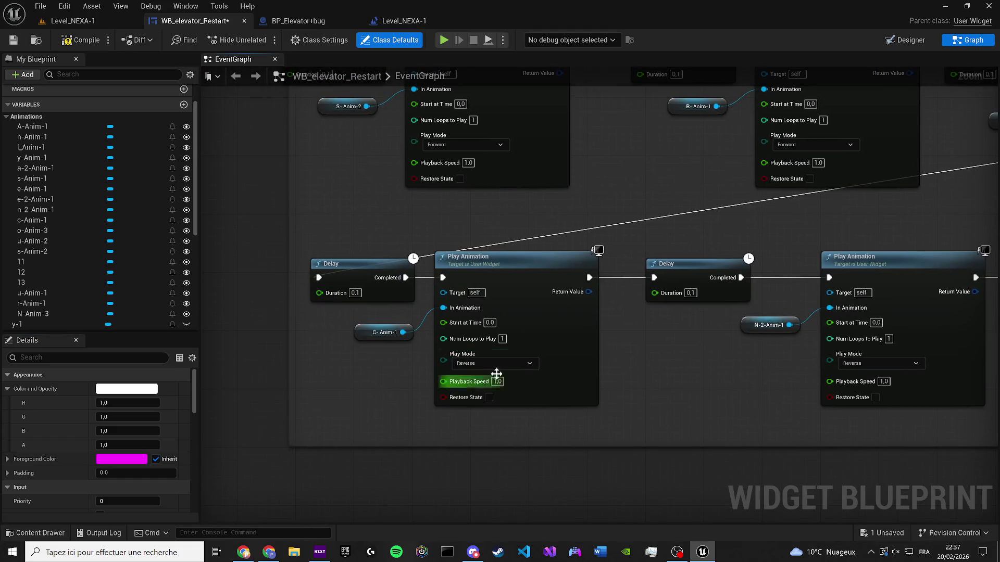
{"action": "left_click", "coordinate": [489, 385]}
{"action": "left_click", "coordinate": [354, 292]}
{"action": "left_click", "coordinate": [347, 316]}
{"action": "left_click", "coordinate": [705, 294]}
{"action": "left_click", "coordinate": [690, 316]}
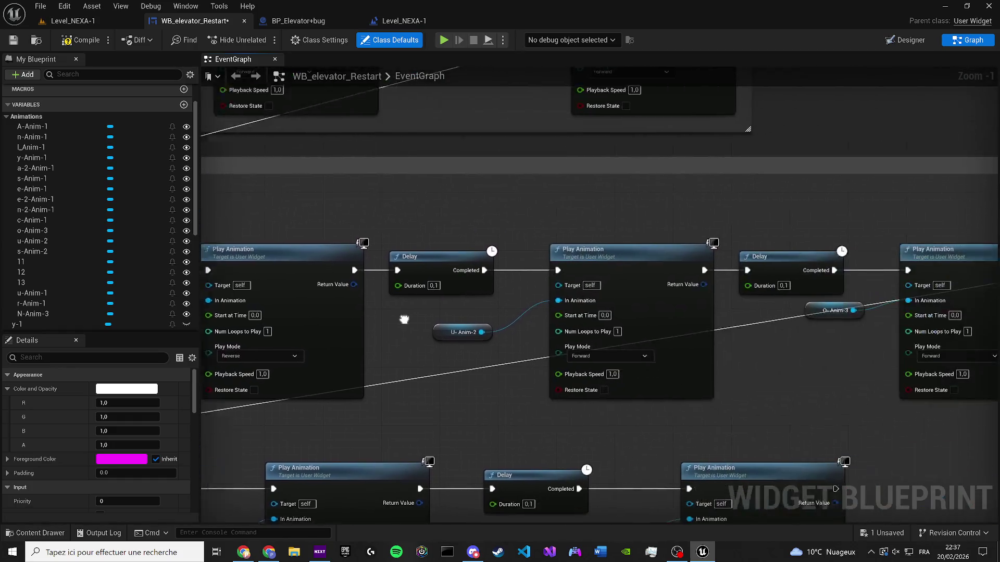
Set the remaining five nodes, including U-Anim-2, to Reverse and start a play test
{"action": "left_click", "coordinate": [497, 357]}
{"action": "left_click", "coordinate": [474, 381]}
{"action": "left_click", "coordinate": [826, 356]}
{"action": "left_click", "coordinate": [820, 383]}
{"action": "left_click", "coordinate": [556, 346]}
{"action": "left_click", "coordinate": [564, 374]}
{"action": "left_click", "coordinate": [651, 402]}
{"action": "left_click", "coordinate": [659, 425]}
{"action": "left_click", "coordinate": [386, 402]}
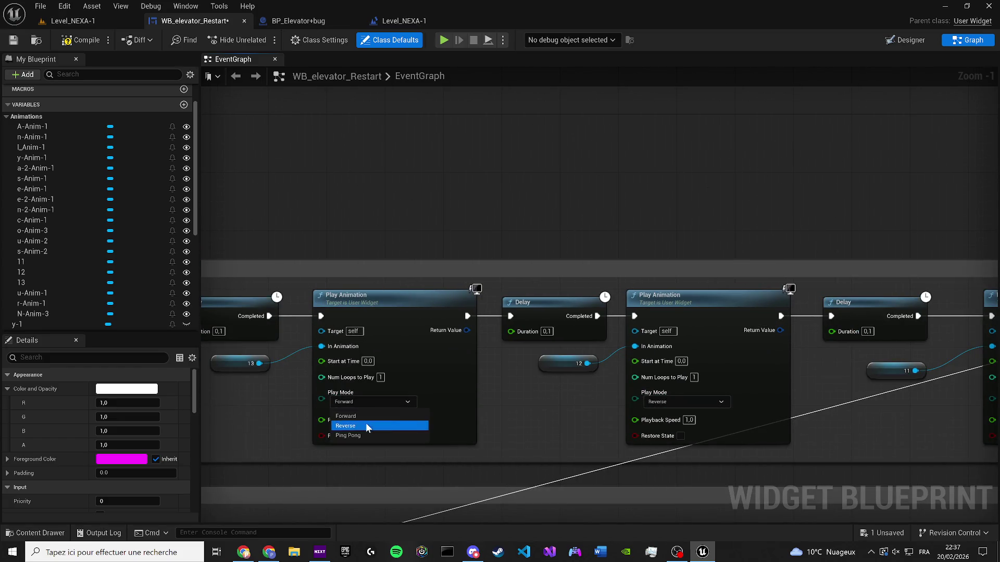
{"action": "left_click", "coordinate": [366, 423]}
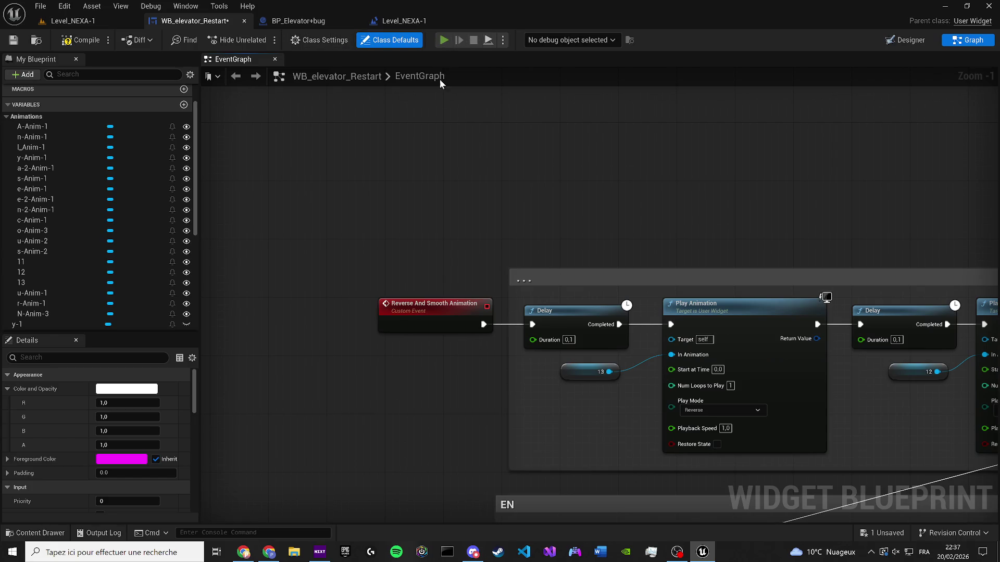
{"action": "key", "text": "alt+p"}
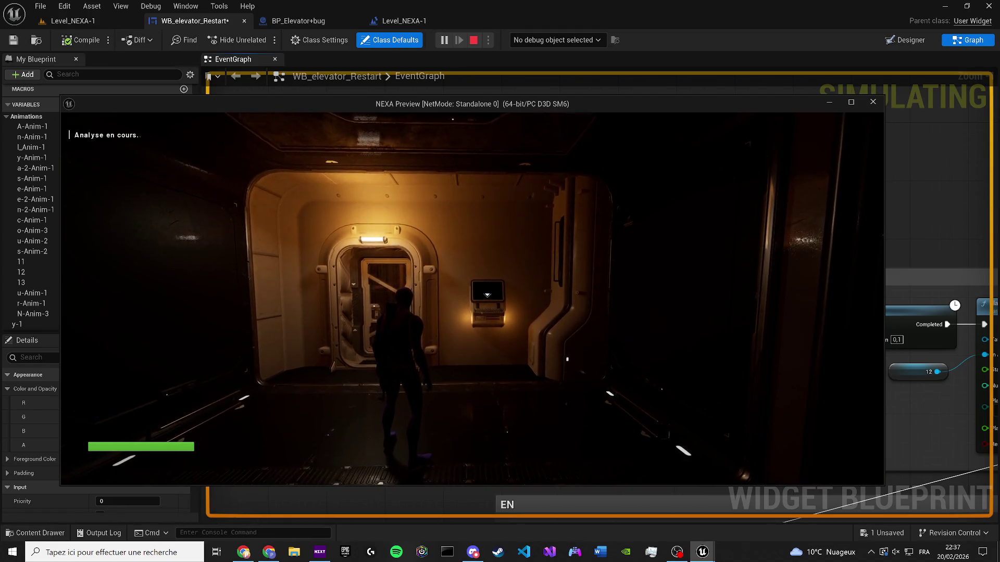
Stop the play test and shift the Analyse comment group further left and down
{"action": "key", "text": "Escape"}
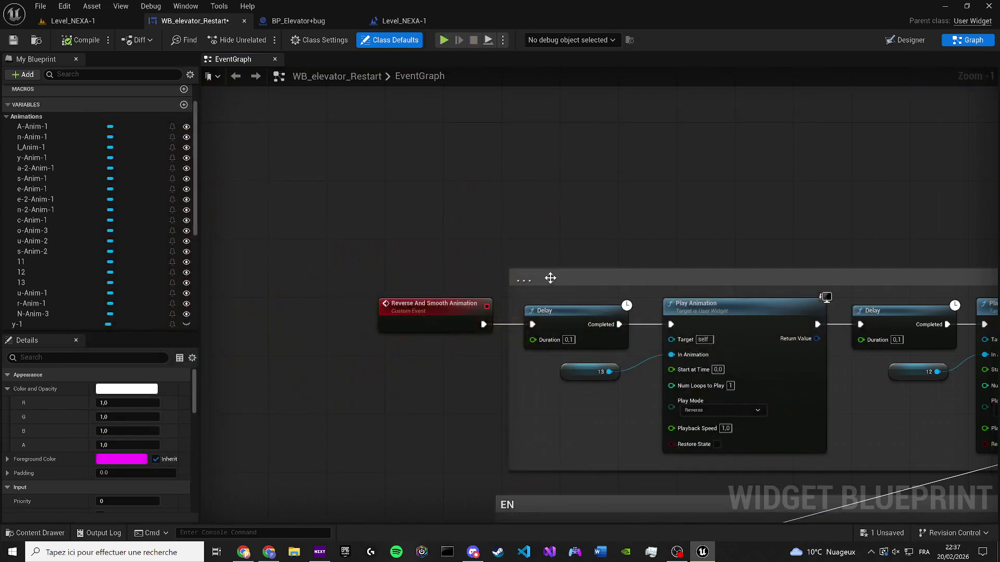
{"action": "scroll", "coordinate": [523, 256], "scroll_direction": "down", "scroll_amount": 3}
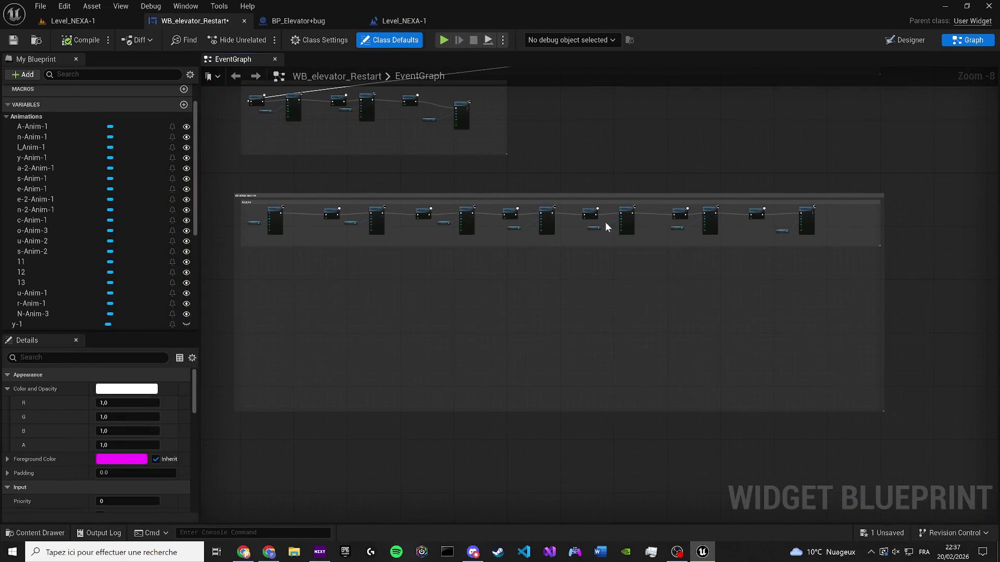
{"action": "scroll", "coordinate": [354, 249], "scroll_direction": "up", "scroll_amount": 4}
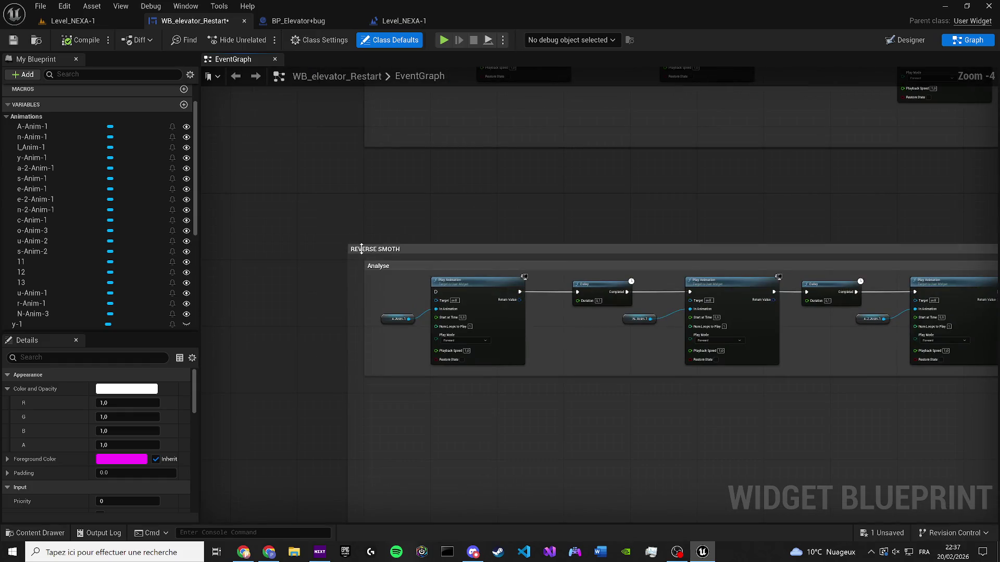
{"action": "left_click", "coordinate": [354, 249]}
{"action": "scroll", "coordinate": [375, 262], "scroll_direction": "down", "scroll_amount": 4}
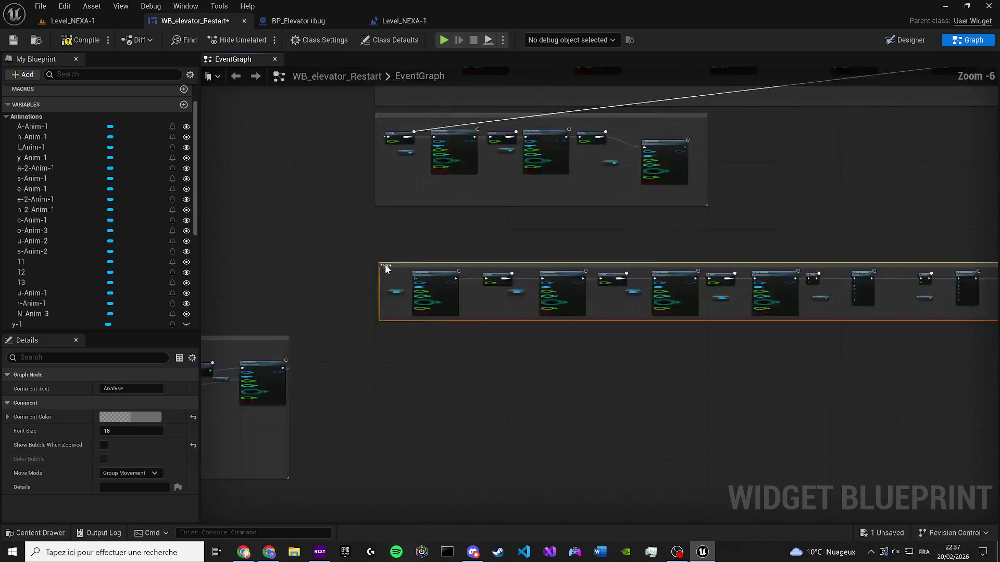
{"action": "mouse_move", "coordinate": [203, 452]}
{"action": "left_mouse_down"}
{"action": "mouse_move", "coordinate": [592, 445]}
{"action": "mouse_move", "coordinate": [229, 399]}
{"action": "left_mouse_up"}
{"action": "scroll", "coordinate": [487, 290], "scroll_direction": "up", "scroll_amount": 2}
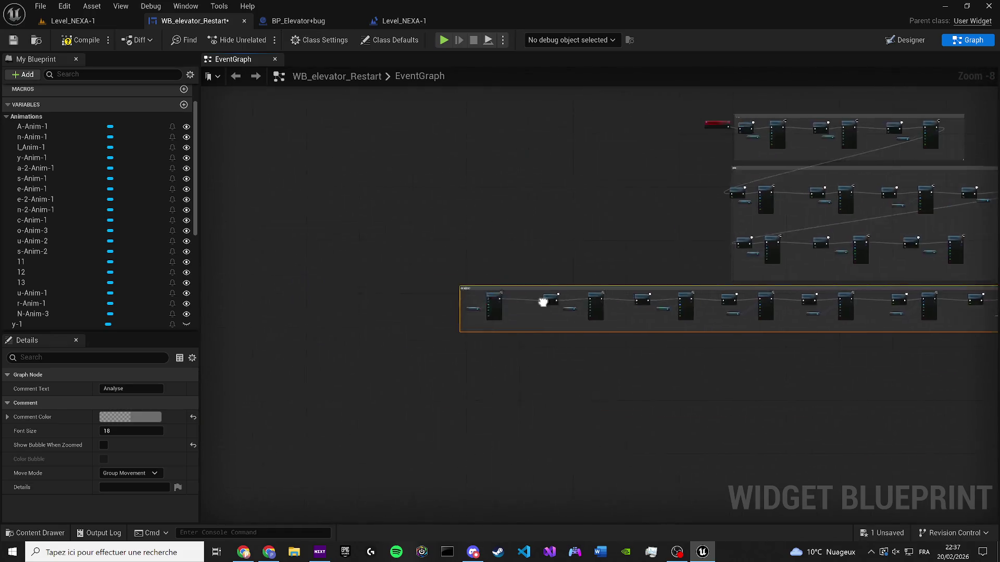
{"action": "left_click_drag", "start_coordinate": [593, 303], "coordinate": [383, 322]}
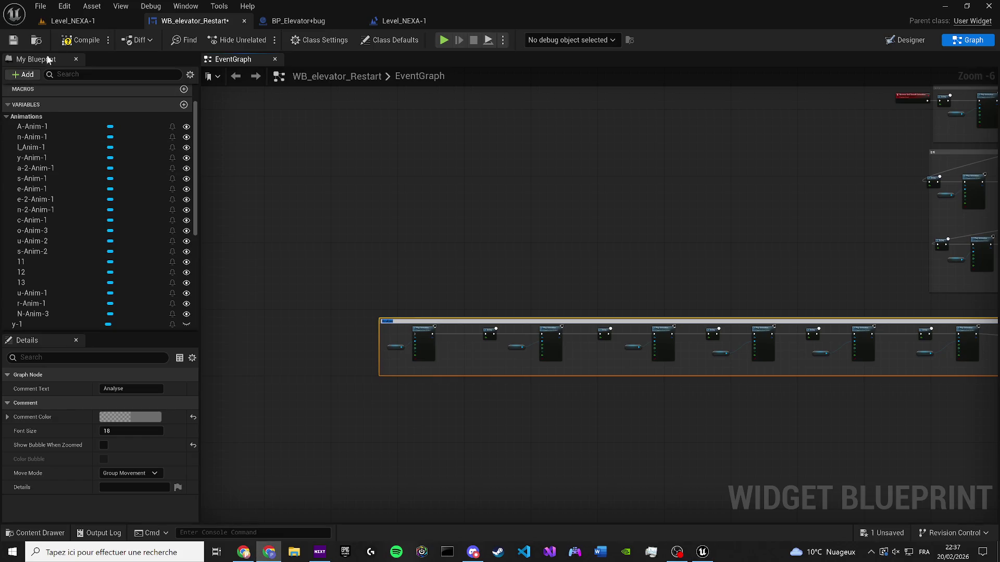
{"action": "left_click", "coordinate": [73, 21]}
{"action": "left_click", "coordinate": [292, 21]}
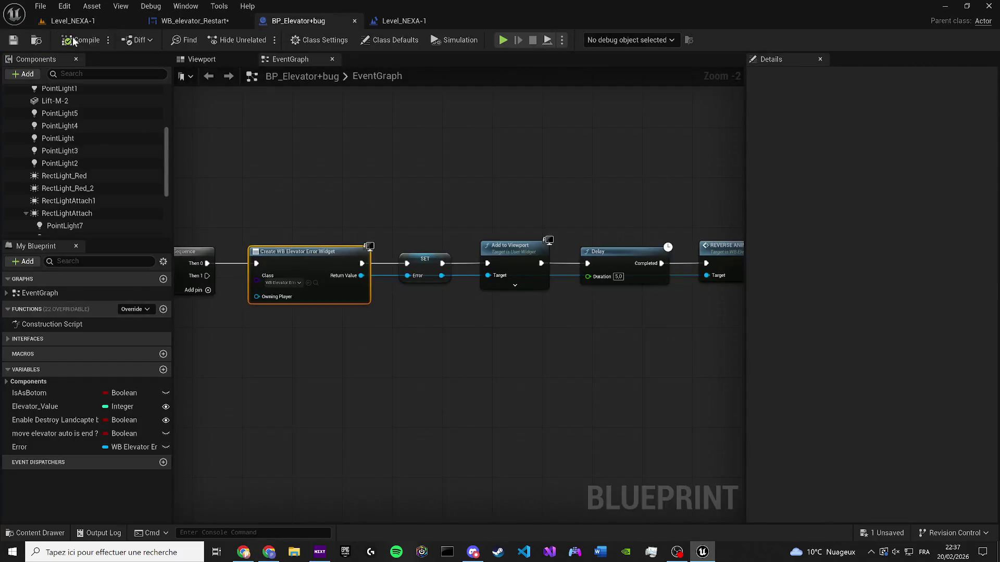
{"action": "left_click", "coordinate": [403, 22]}
{"action": "left_click", "coordinate": [195, 21]}
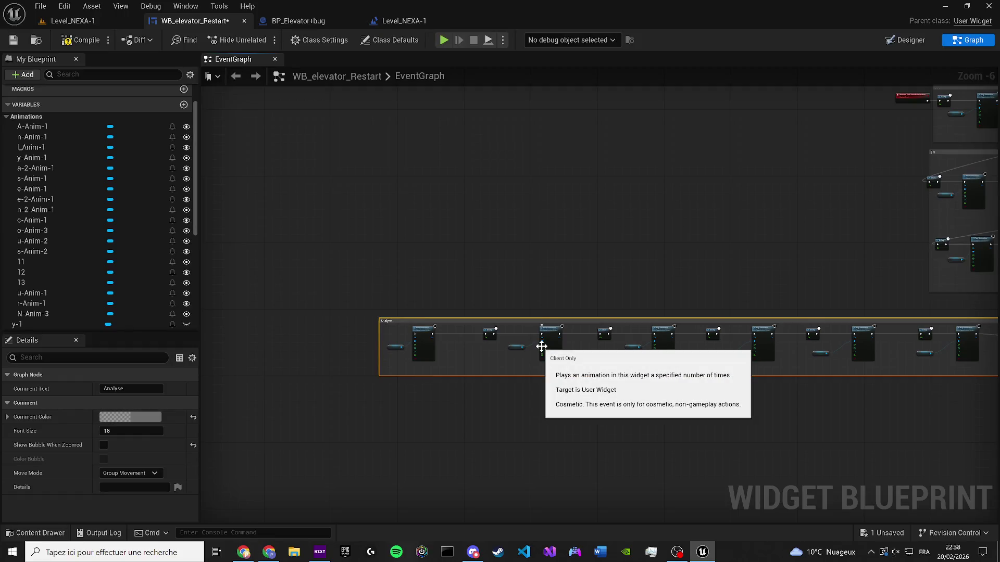
Move the Delay/E-Anim-1/Play Animation nodes below the Analyse group and wire them to the last Play Animation
{"action": "scroll", "coordinate": [439, 311], "scroll_direction": "up", "scroll_amount": 4}
{"action": "scroll", "coordinate": [554, 289], "scroll_direction": "down", "scroll_amount": 3}
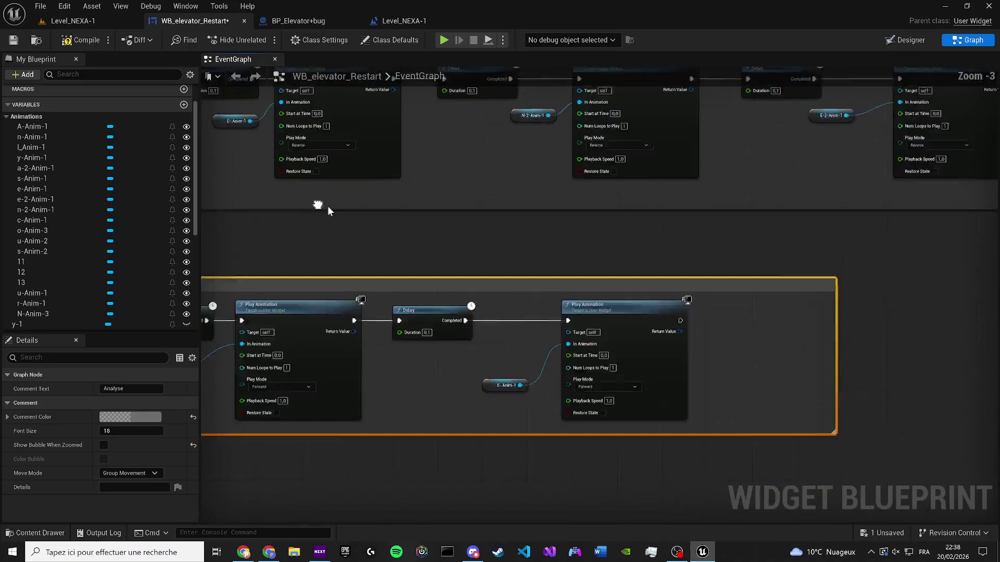
{"action": "scroll", "coordinate": [554, 289], "scroll_direction": "up", "scroll_amount": 1}
{"action": "scroll", "coordinate": [483, 286], "scroll_direction": "up", "scroll_amount": 1}
{"action": "left_click_drag", "start_coordinate": [617, 329], "coordinate": [442, 267]}
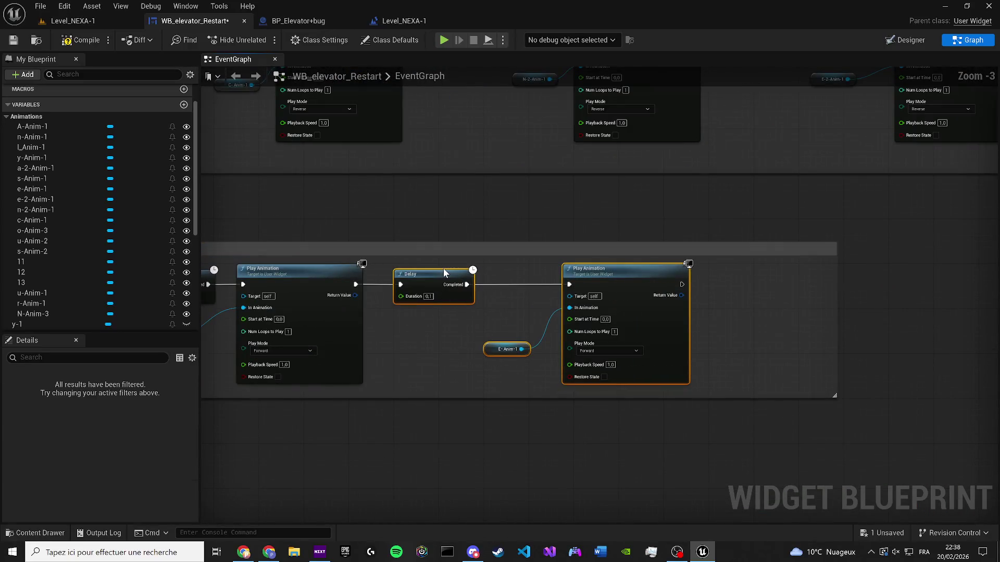
{"action": "key", "text": "Delete"}
{"action": "scroll", "coordinate": [579, 354], "scroll_direction": "down", "scroll_amount": 3}
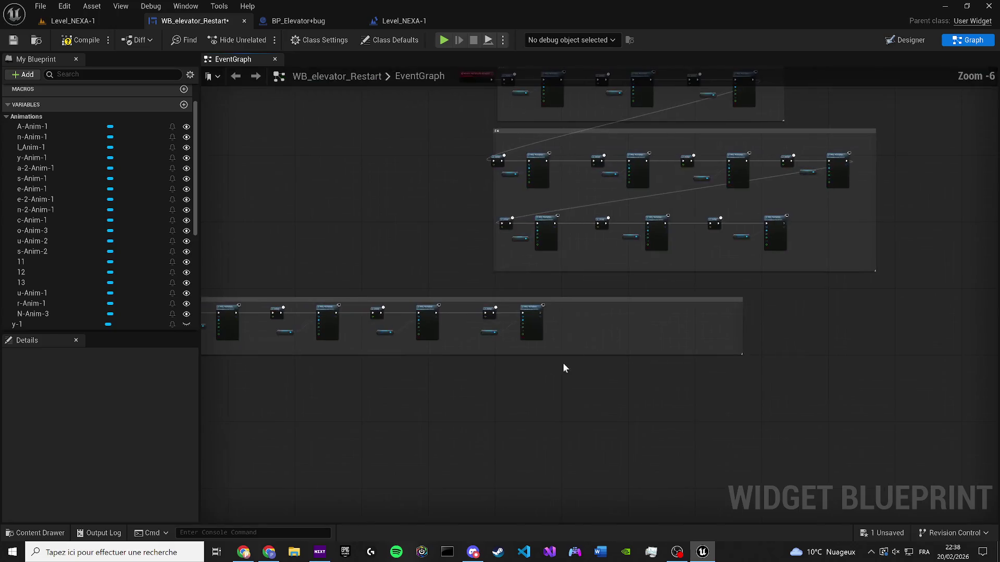
{"action": "key", "text": "ctrl+v"}
{"action": "scroll", "coordinate": [729, 209], "scroll_direction": "up", "scroll_amount": 1}
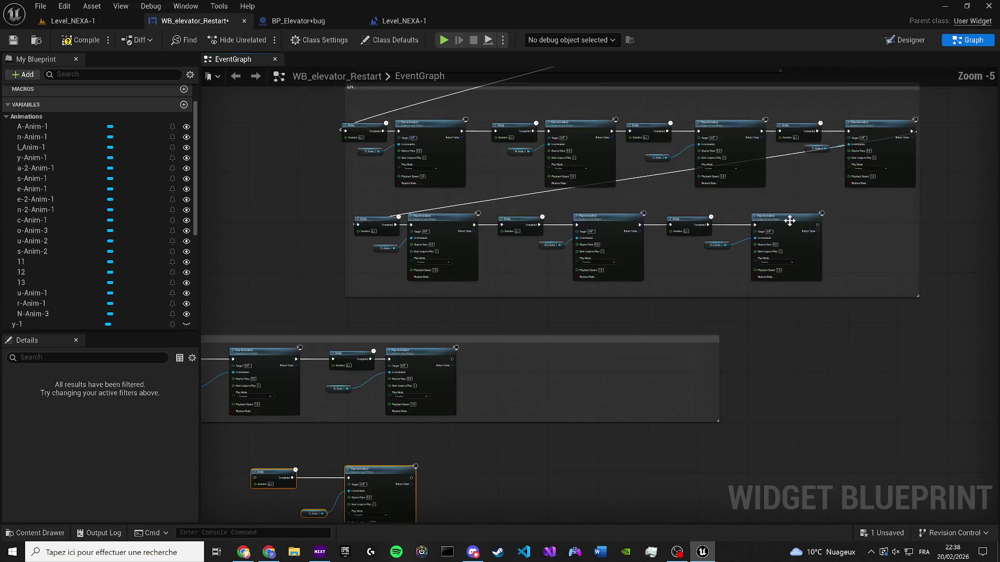
{"action": "mouse_move", "coordinate": [821, 228]}
{"action": "left_mouse_down"}
{"action": "mouse_move", "coordinate": [486, 397]}
{"action": "mouse_move", "coordinate": [357, 490]}
{"action": "mouse_move", "coordinate": [345, 464]}
{"action": "left_mouse_up"}
Replace the long exec wire from Play Animation with a new, shorter connection
{"action": "scroll", "coordinate": [346, 464], "scroll_direction": "up", "scroll_amount": 2}
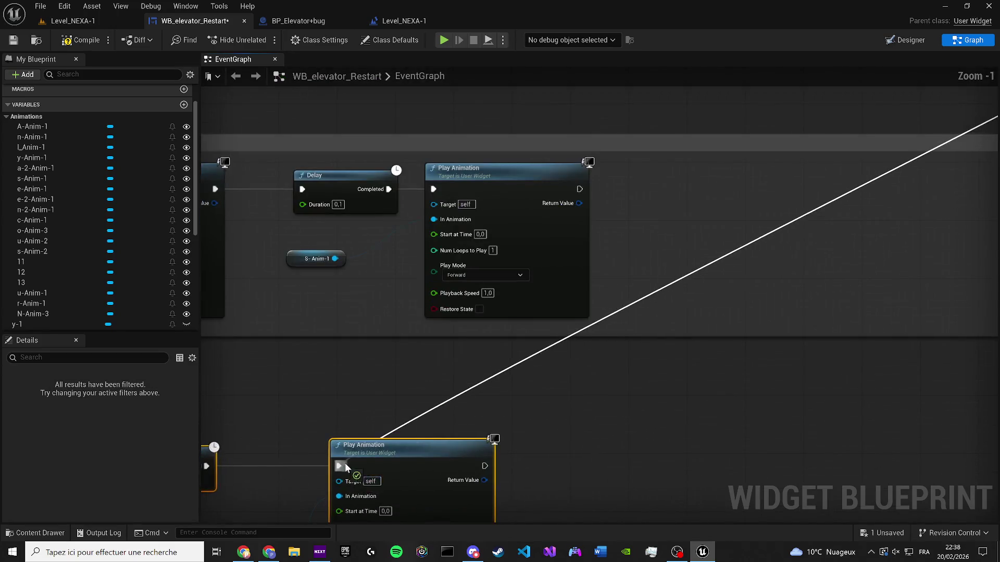
{"action": "scroll", "coordinate": [343, 463], "scroll_direction": "up", "scroll_amount": 2}
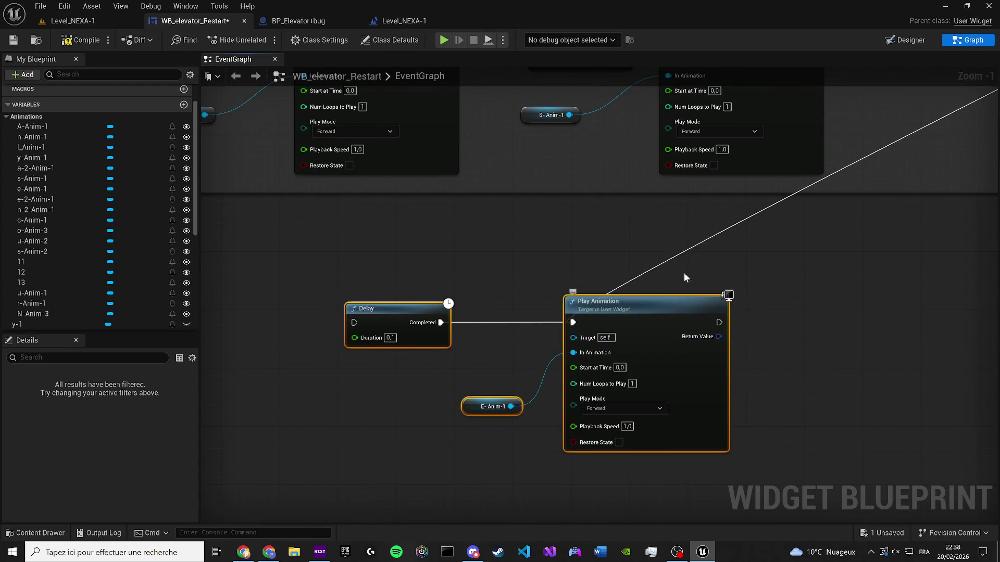
{"action": "scroll", "coordinate": [646, 209], "scroll_direction": "down", "scroll_amount": 5}
{"action": "scroll", "coordinate": [476, 302], "scroll_direction": "up", "scroll_amount": 3}
{"action": "left_click", "coordinate": [551, 181], "text": "alt"}
{"action": "mouse_move", "coordinate": [551, 181]}
{"action": "left_mouse_down"}
{"action": "mouse_move", "coordinate": [293, 443]}
{"action": "mouse_move", "coordinate": [224, 411]}
{"action": "mouse_move", "coordinate": [208, 423]}
{"action": "mouse_move", "coordinate": [304, 410]}
{"action": "mouse_move", "coordinate": [260, 412]}
{"action": "mouse_move", "coordinate": [807, 407]}
{"action": "mouse_move", "coordinate": [821, 435]}
{"action": "mouse_move", "coordinate": [542, 517]}
{"action": "mouse_move", "coordinate": [195, 267]}
{"action": "mouse_move", "coordinate": [292, 249]}
{"action": "mouse_move", "coordinate": [270, 262]}
{"action": "left_mouse_up"}
Relocate the S-Anim-1 Delay and Play Animation step into the chain, wired and aligned
{"action": "scroll", "coordinate": [808, 407], "scroll_direction": "down", "scroll_amount": 2}
{"action": "scroll", "coordinate": [821, 435], "scroll_direction": "up", "scroll_amount": 3}
{"action": "scroll", "coordinate": [458, 366], "scroll_direction": "down", "scroll_amount": 3}
{"action": "left_click_drag", "start_coordinate": [457, 365], "coordinate": [551, 433]}
{"action": "left_click_drag", "start_coordinate": [699, 333], "coordinate": [664, 326]}
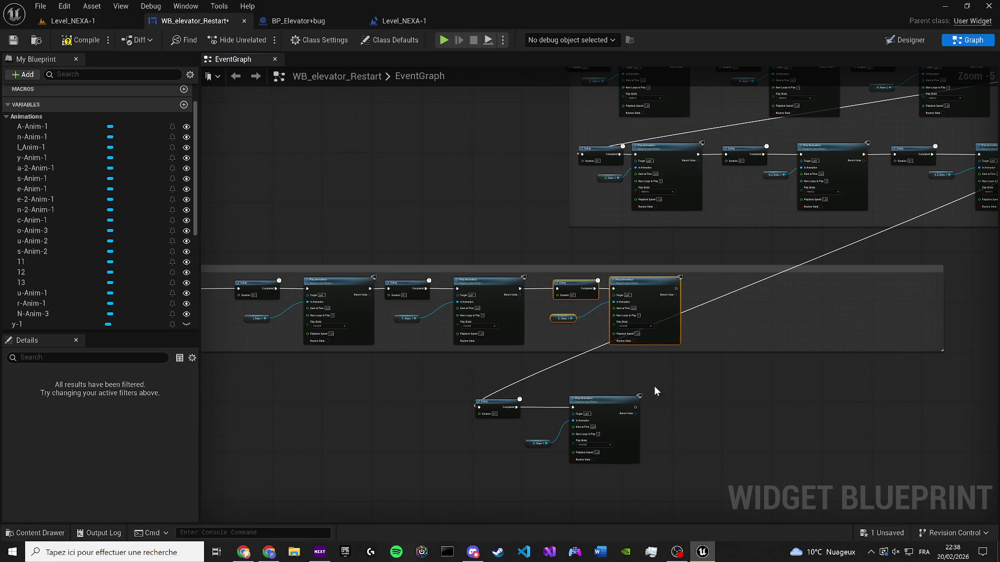
{"action": "key", "text": "Delete"}
{"action": "scroll", "coordinate": [686, 419], "scroll_direction": "up", "scroll_amount": 2}
{"action": "key", "text": "ctrl+v"}
{"action": "mouse_move", "coordinate": [598, 400]}
{"action": "left_mouse_down"}
{"action": "mouse_move", "coordinate": [671, 418]}
{"action": "mouse_move", "coordinate": [645, 404]}
{"action": "left_mouse_up"}
{"action": "left_click_drag", "start_coordinate": [471, 280], "coordinate": [707, 268]}
Paste the Delay/Y-Anim-1/Play Animation step and wire the S-Anim-1 step into it
{"action": "left_click_drag", "start_coordinate": [707, 268], "coordinate": [533, 211]}
{"action": "mouse_move", "coordinate": [685, 243]}
{"action": "left_mouse_down"}
{"action": "mouse_move", "coordinate": [627, 263]}
{"action": "mouse_move", "coordinate": [685, 381]}
{"action": "left_mouse_up"}
{"action": "scroll", "coordinate": [684, 376], "scroll_direction": "up", "scroll_amount": 2}
{"action": "key", "text": "ctrl+v"}
{"action": "mouse_move", "coordinate": [580, 353]}
{"action": "left_mouse_down"}
{"action": "mouse_move", "coordinate": [630, 368]}
{"action": "mouse_move", "coordinate": [652, 352]}
{"action": "left_mouse_up"}
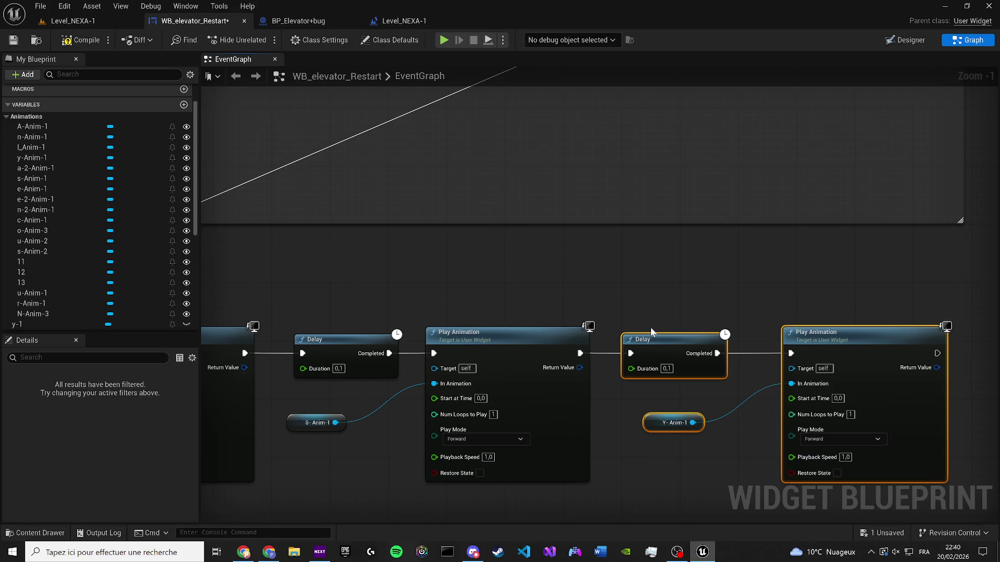
Move the Delay/L-Anim-1/Play Animation step after Y-Anim-1 and wire it in
{"action": "left_click", "coordinate": [651, 327]}
{"action": "scroll", "coordinate": [650, 327], "scroll_direction": "down", "scroll_amount": 4}
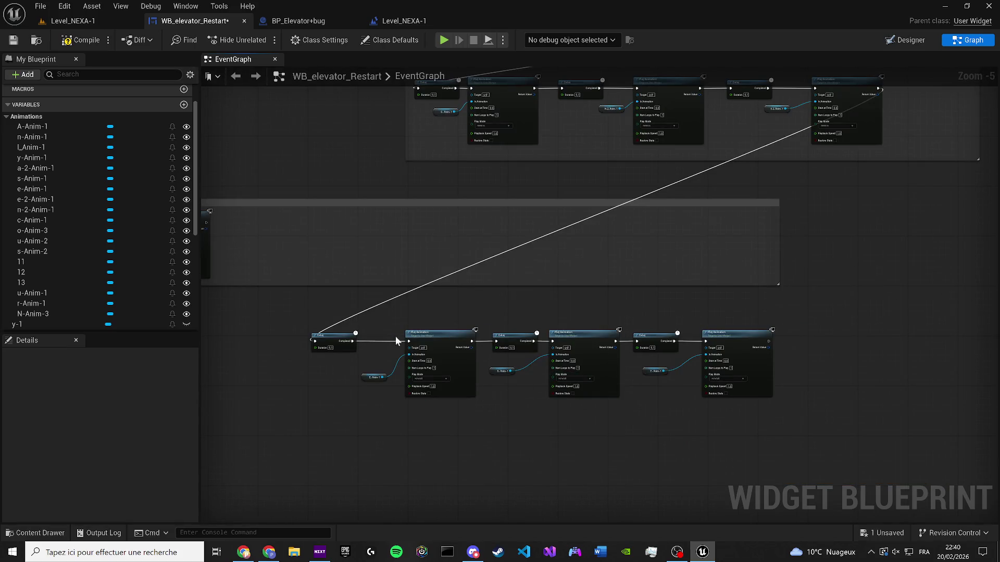
{"action": "left_click_drag", "start_coordinate": [403, 337], "coordinate": [910, 386]}
{"action": "mouse_move", "coordinate": [731, 309]}
{"action": "left_mouse_down"}
{"action": "mouse_move", "coordinate": [564, 260]}
{"action": "mouse_move", "coordinate": [347, 238]}
{"action": "left_mouse_up"}
{"action": "key", "text": "Delete"}
{"action": "scroll", "coordinate": [751, 377], "scroll_direction": "up", "scroll_amount": 3}
{"action": "key", "text": "ctrl+v"}
{"action": "scroll", "coordinate": [660, 335], "scroll_direction": "up", "scroll_amount": 2}
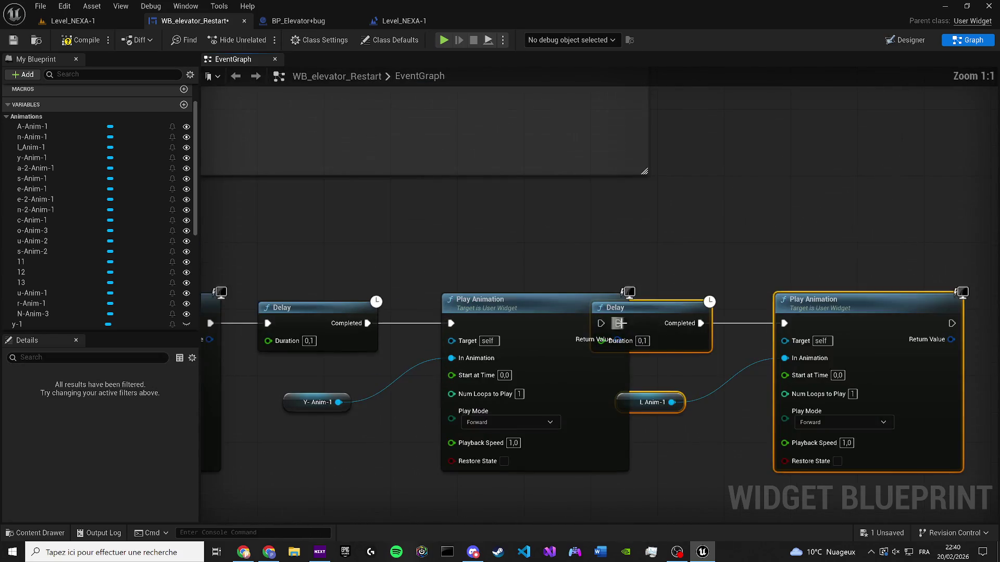
{"action": "left_click_drag", "start_coordinate": [651, 316], "coordinate": [704, 317]}
{"action": "mouse_move", "coordinate": [618, 323]}
{"action": "left_mouse_down"}
{"action": "mouse_move", "coordinate": [669, 324]}
{"action": "mouse_move", "coordinate": [659, 324]}
{"action": "left_mouse_up"}
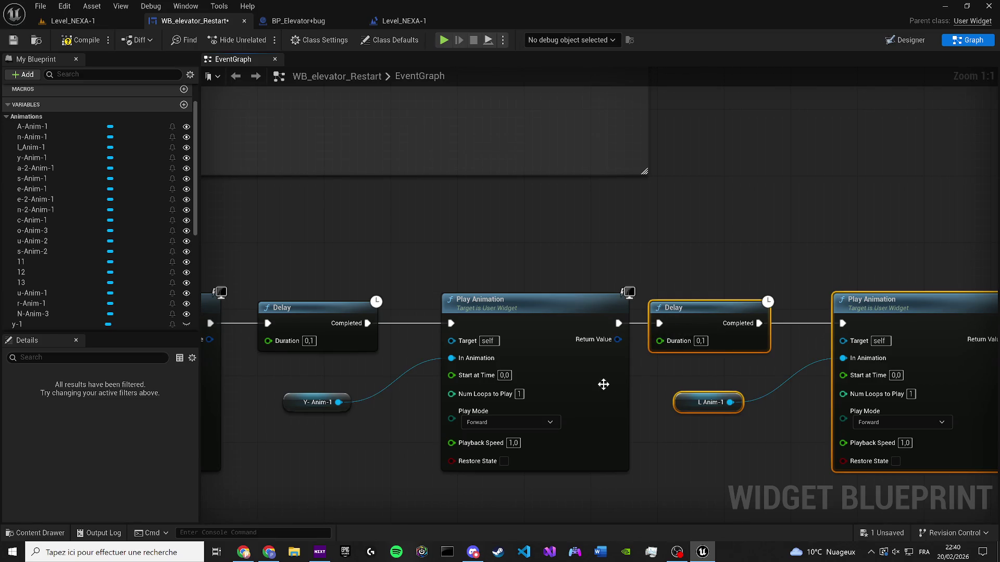
Select the A-2-Anim-1 step nodes and connect the L-Anim-1 step to its Delay
{"action": "scroll", "coordinate": [526, 375], "scroll_direction": "down", "scroll_amount": 5}
{"action": "left_click_drag", "start_coordinate": [526, 375], "coordinate": [651, 370]}
{"action": "scroll", "coordinate": [449, 385], "scroll_direction": "up", "scroll_amount": 2}
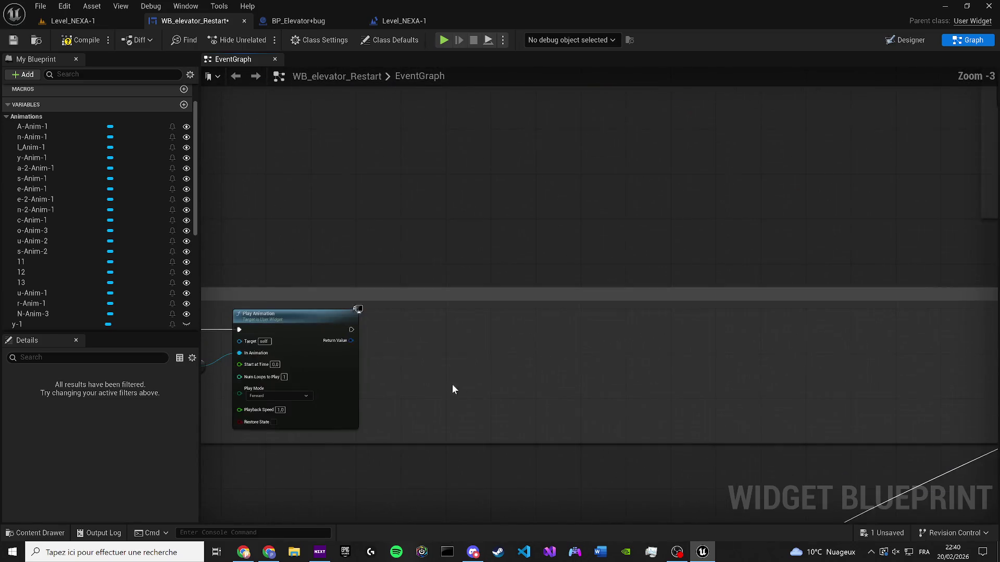
{"action": "left_click_drag", "start_coordinate": [449, 384], "coordinate": [877, 367]}
{"action": "mouse_move", "coordinate": [784, 412]}
{"action": "left_mouse_down"}
{"action": "mouse_move", "coordinate": [527, 330]}
{"action": "mouse_move", "coordinate": [487, 300]}
{"action": "left_mouse_up"}
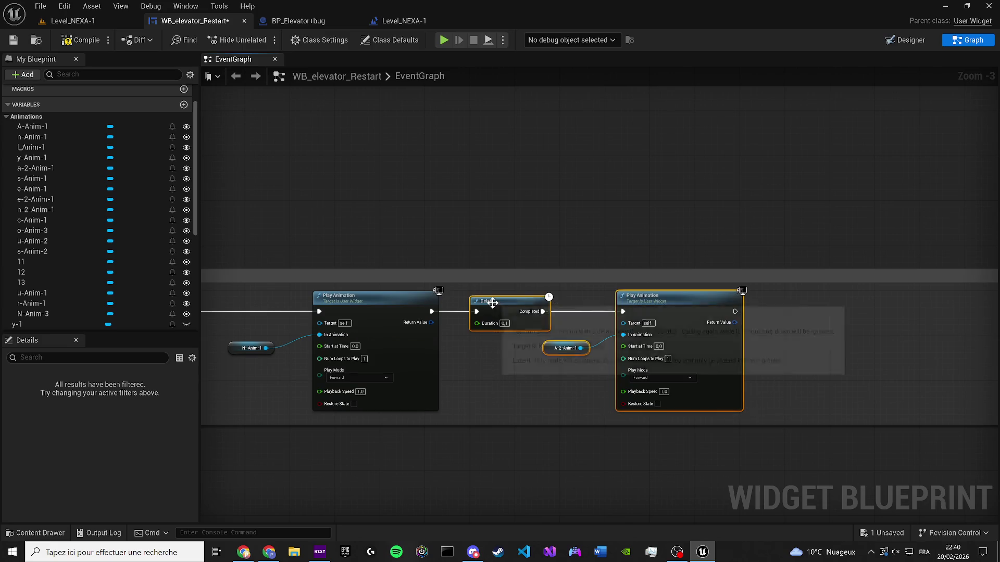
{"action": "scroll", "coordinate": [686, 329], "scroll_direction": "down", "scroll_amount": 2}
{"action": "scroll", "coordinate": [433, 346], "scroll_direction": "up", "scroll_amount": 4}
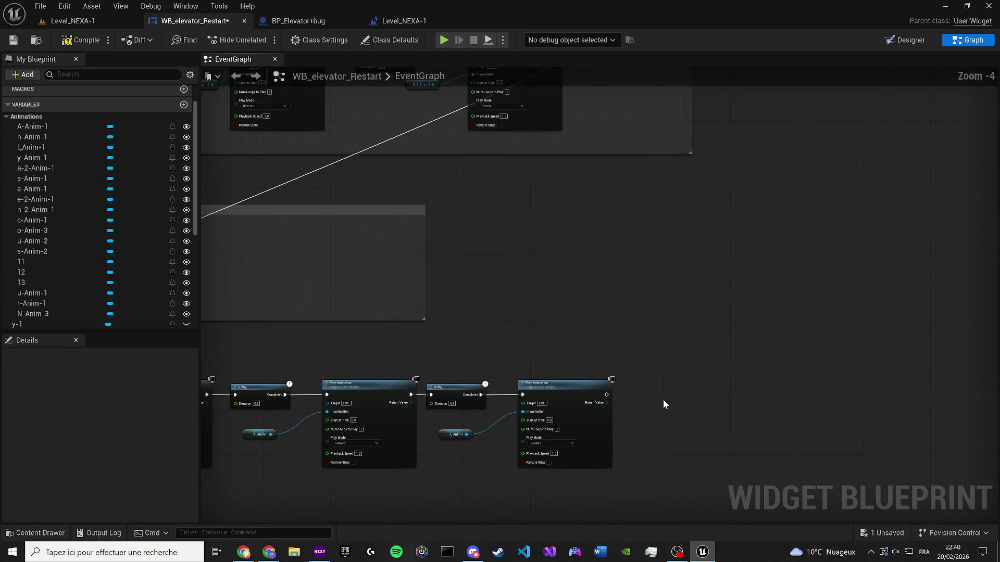
{"action": "left_click_drag", "start_coordinate": [560, 390], "coordinate": [611, 397]}
{"action": "scroll", "coordinate": [629, 381], "scroll_direction": "down", "scroll_amount": 5}
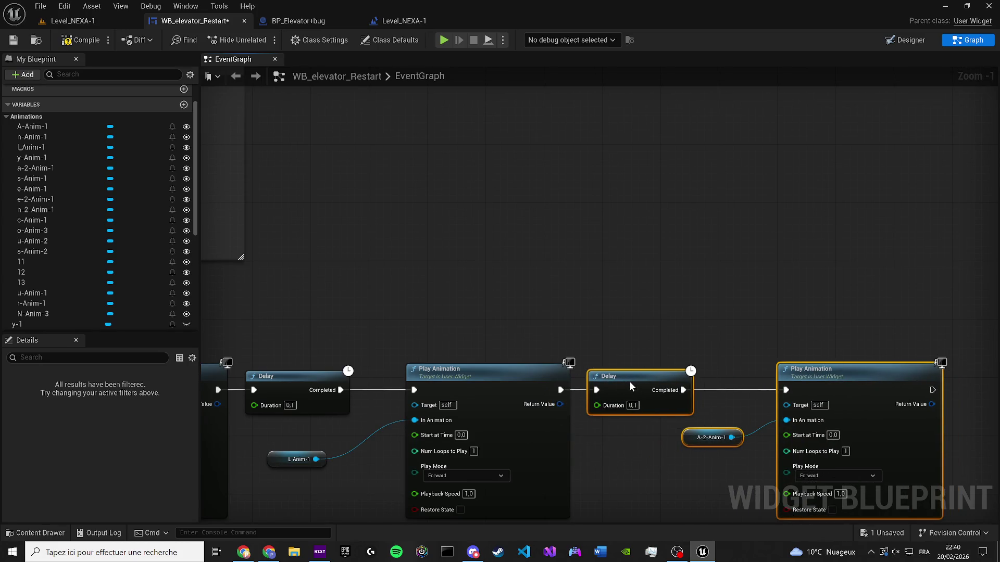
{"action": "scroll", "coordinate": [668, 327], "scroll_direction": "up", "scroll_amount": 1}
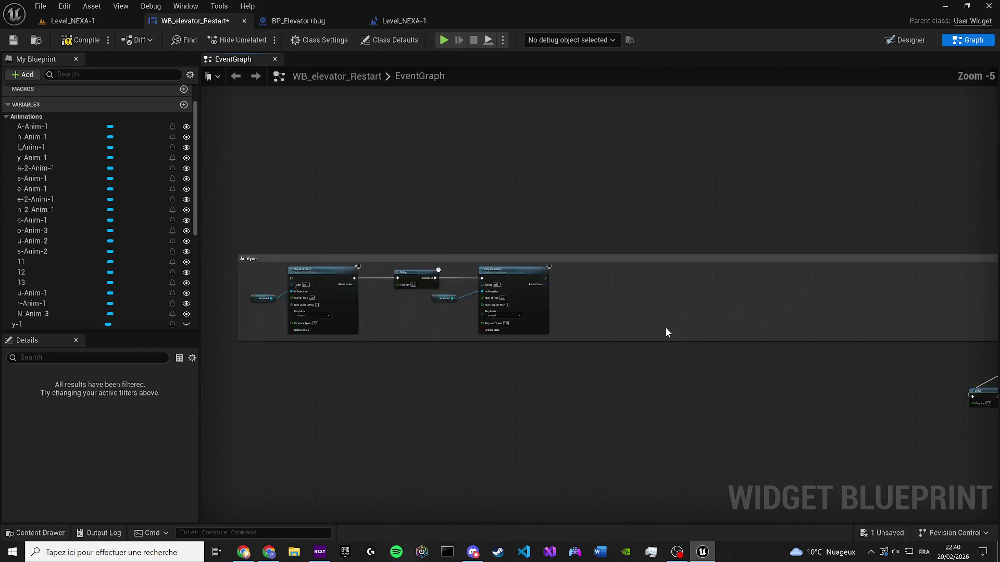
{"action": "scroll", "coordinate": [537, 327], "scroll_direction": "up", "scroll_amount": 1}
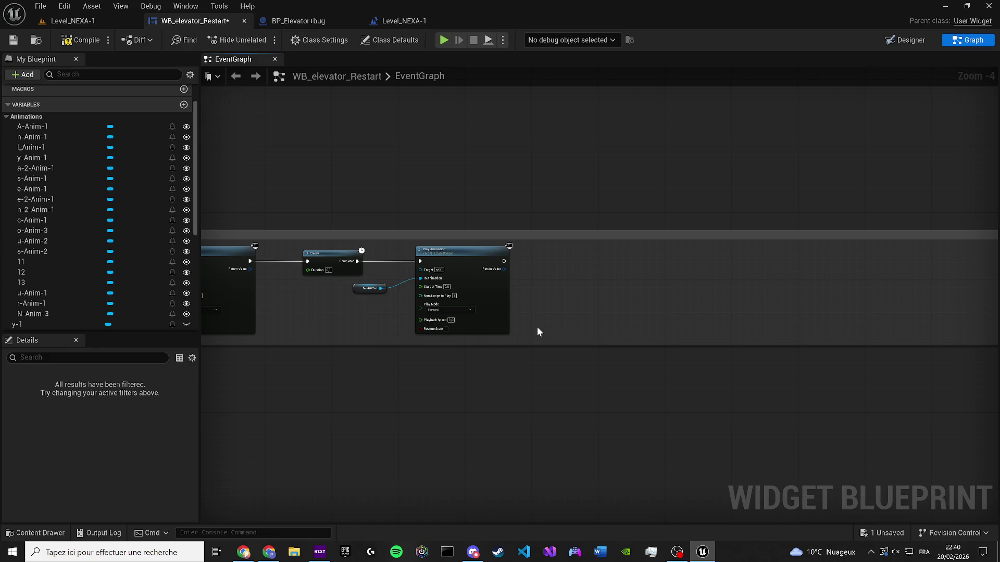
Move the Delay/N-Anim-1/Play Animation step after A-2-Anim-1 in the chain
{"action": "left_click_drag", "start_coordinate": [539, 325], "coordinate": [321, 264]}
{"action": "key", "text": "Delete"}
{"action": "scroll", "coordinate": [597, 261], "scroll_direction": "up", "scroll_amount": 3}
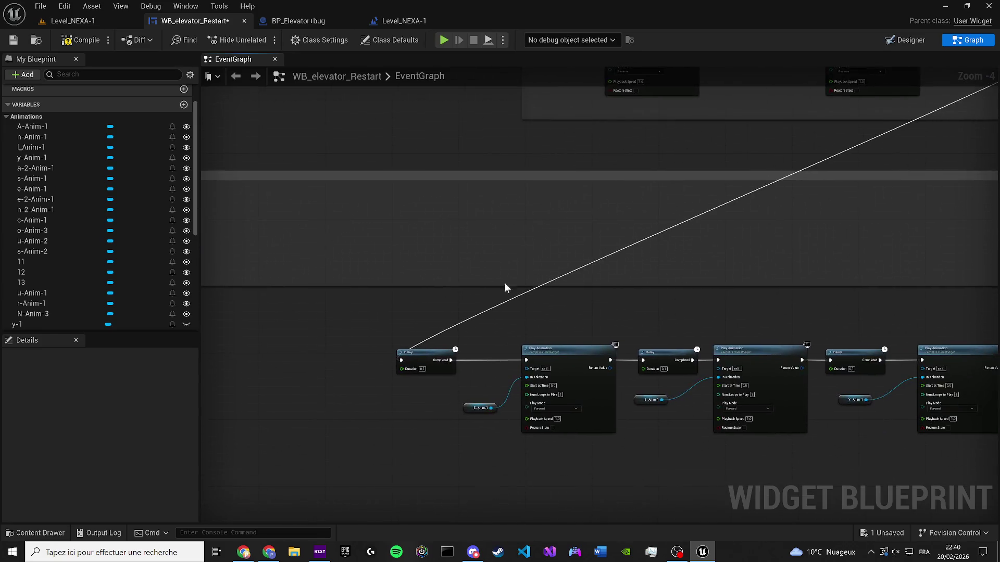
{"action": "key", "text": "ctrl+v"}
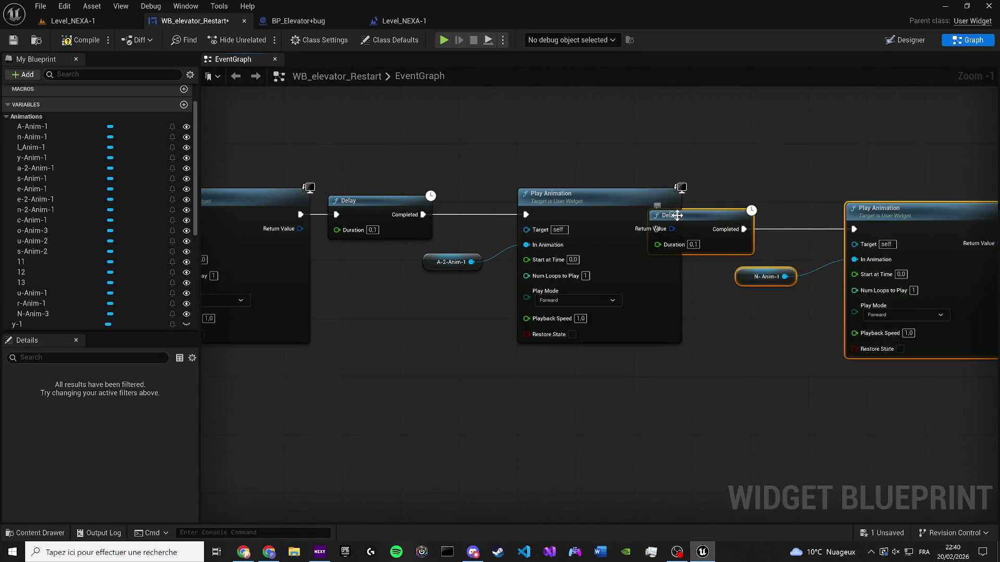
{"action": "left_click_drag", "start_coordinate": [732, 223], "coordinate": [776, 215]}
{"action": "left_click_drag", "start_coordinate": [673, 214], "coordinate": [731, 215]}
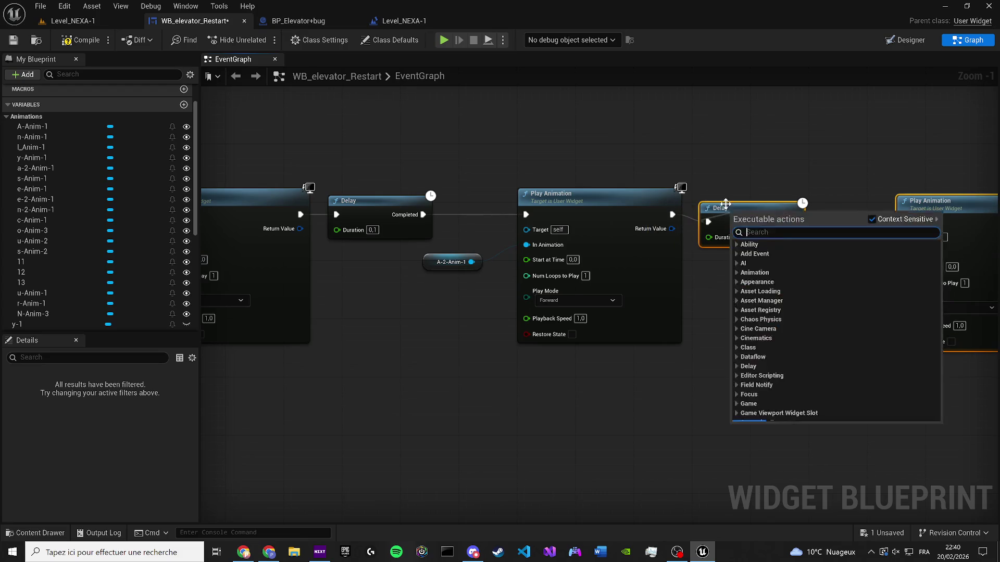
{"action": "left_click", "coordinate": [735, 194]}
Paste a Play Animation copy with A-Anim-1 and chain it after the previous Play Animation
{"action": "scroll", "coordinate": [735, 193], "scroll_direction": "down", "scroll_amount": 3}
{"action": "left_click_drag", "start_coordinate": [582, 223], "coordinate": [833, 271]}
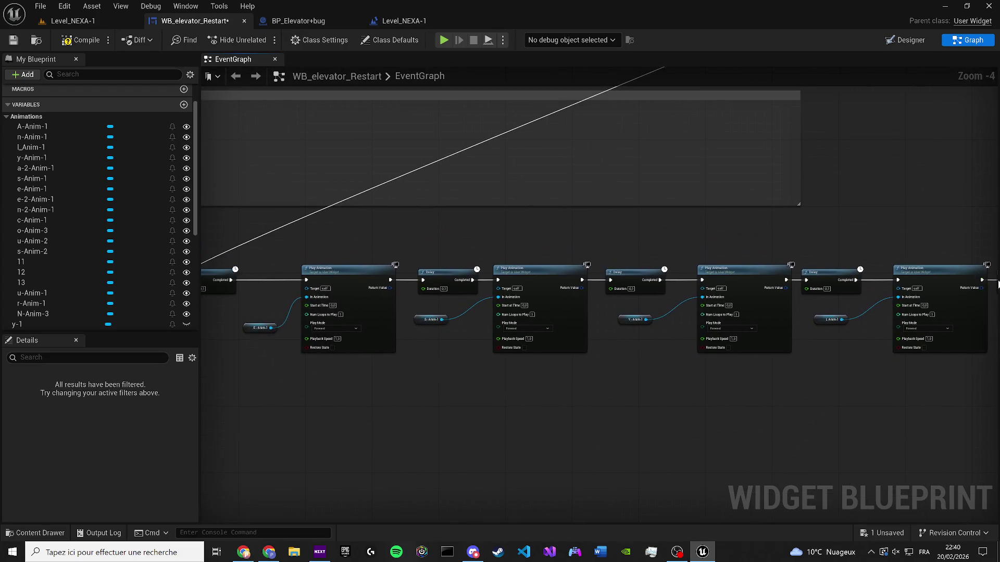
{"action": "mouse_move", "coordinate": [502, 258]}
{"action": "left_mouse_down"}
{"action": "mouse_move", "coordinate": [550, 266]}
{"action": "mouse_move", "coordinate": [486, 273]}
{"action": "left_mouse_up"}
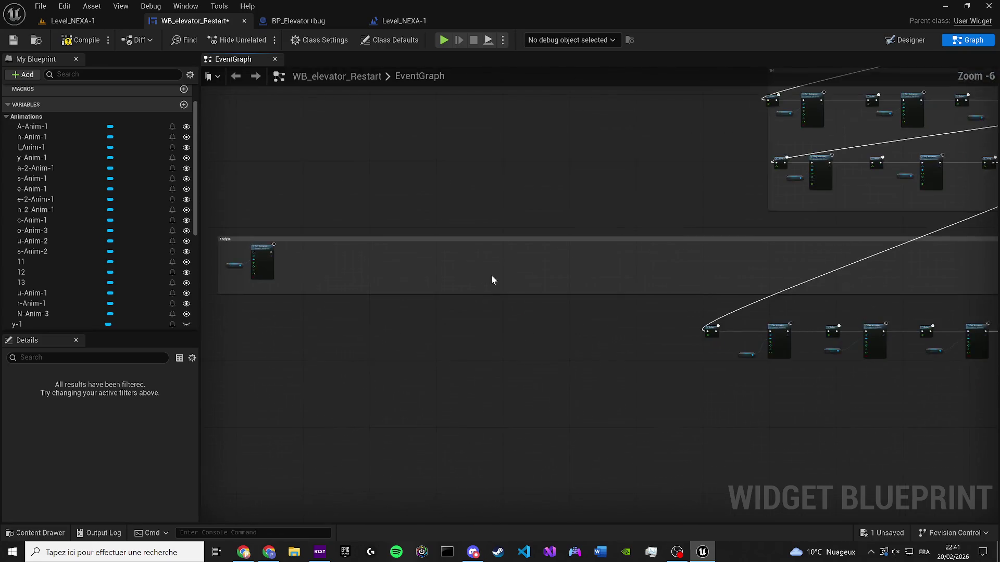
{"action": "scroll", "coordinate": [486, 274], "scroll_direction": "down", "scroll_amount": 1}
{"action": "mouse_move", "coordinate": [856, 283]}
{"action": "left_mouse_down"}
{"action": "mouse_move", "coordinate": [826, 349]}
{"action": "mouse_move", "coordinate": [200, 339]}
{"action": "mouse_move", "coordinate": [502, 352]}
{"action": "left_mouse_up"}
{"action": "scroll", "coordinate": [501, 352], "scroll_direction": "up", "scroll_amount": 2}
{"action": "scroll", "coordinate": [495, 348], "scroll_direction": "up", "scroll_amount": 1}
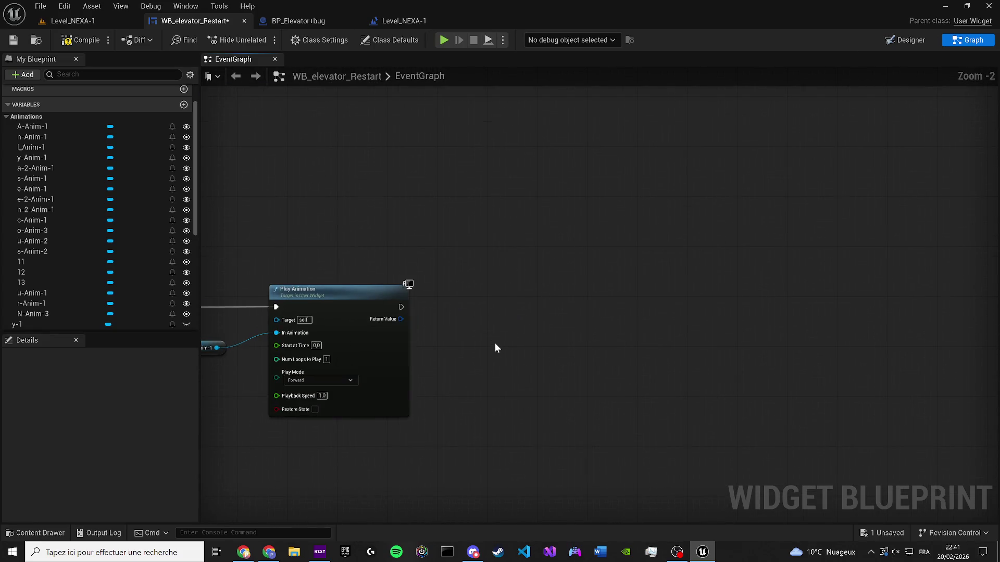
{"action": "key", "text": "ctrl+v"}
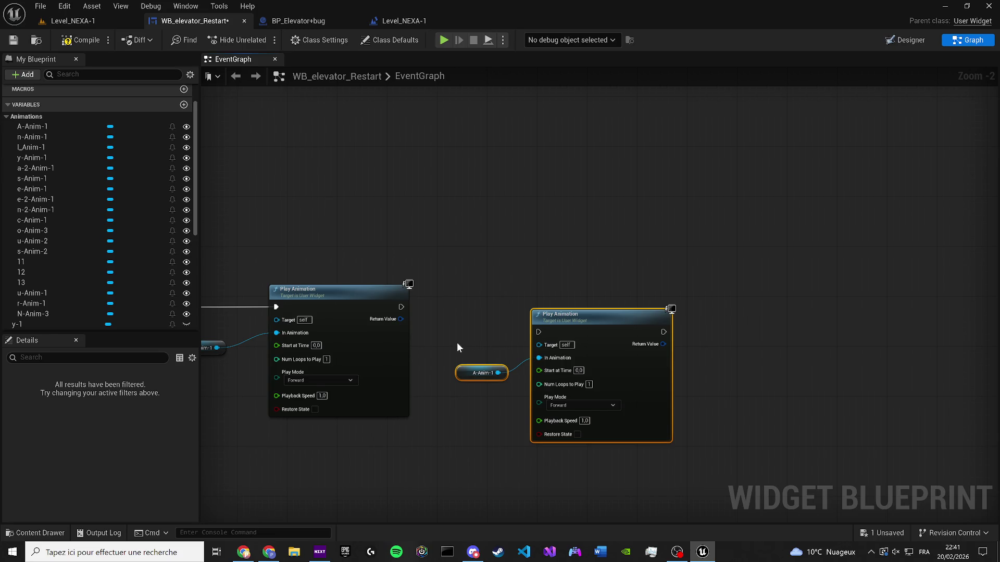
{"action": "left_click_drag", "start_coordinate": [402, 308], "coordinate": [538, 333]}
{"action": "left_click_drag", "start_coordinate": [571, 328], "coordinate": [534, 305]}
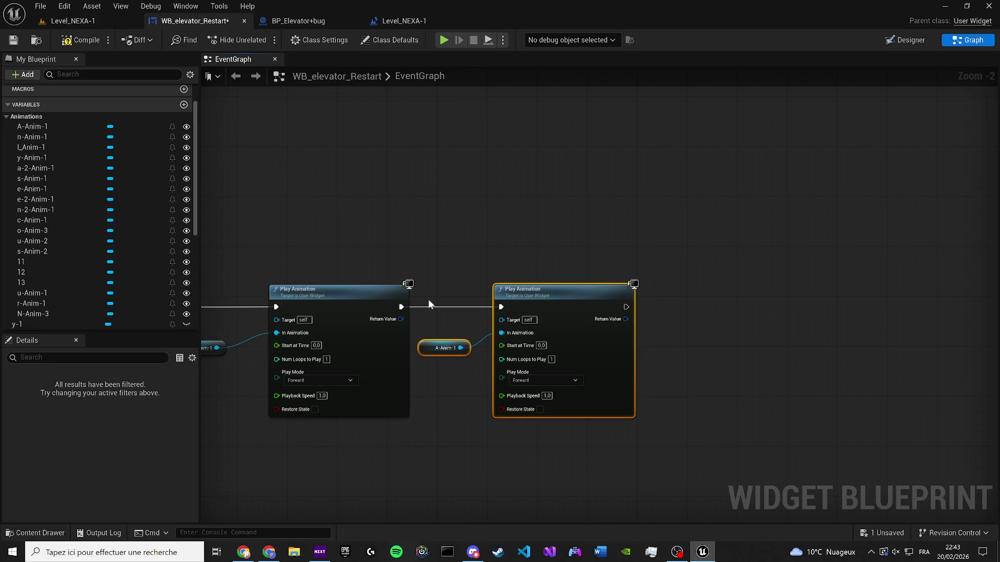
Zoom out over the chain ending in the A-Anim-1 Play Animation
{"action": "scroll", "coordinate": [507, 236], "scroll_direction": "down", "scroll_amount": 10}
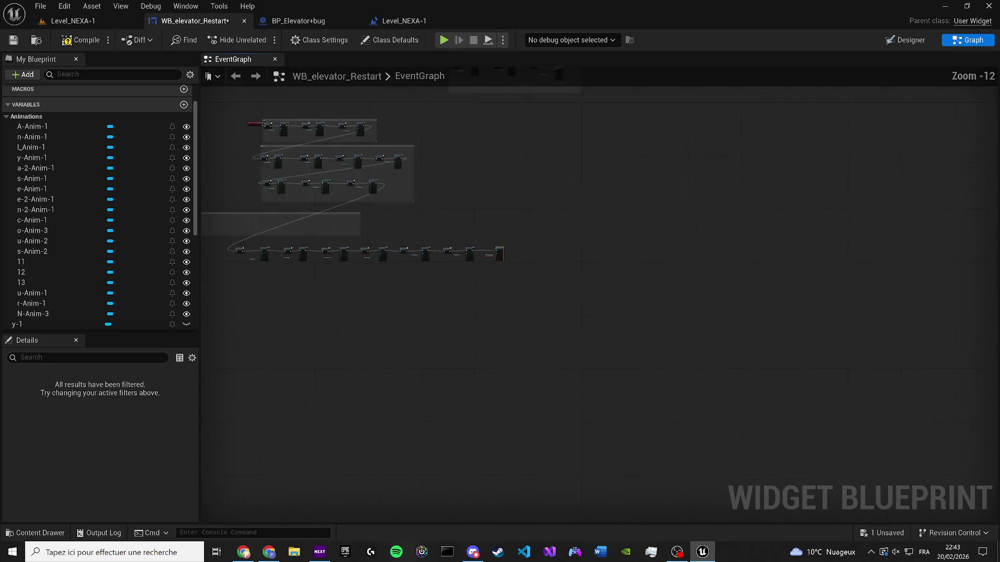
Reposition the Analyse comment box above the bottom node row
{"action": "scroll", "coordinate": [438, 358], "scroll_direction": "up", "scroll_amount": 5}
{"action": "left_click", "coordinate": [351, 301]}
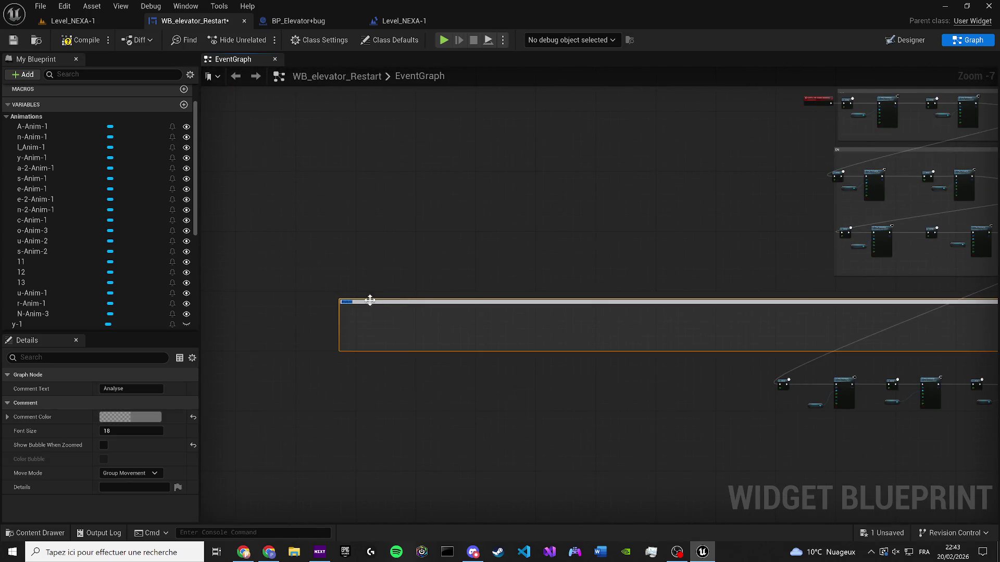
{"action": "left_click", "coordinate": [351, 286]}
{"action": "scroll", "coordinate": [351, 286], "scroll_direction": "up", "scroll_amount": 4}
{"action": "mouse_move", "coordinate": [312, 346]}
{"action": "left_mouse_down"}
{"action": "mouse_move", "coordinate": [997, 376]}
{"action": "mouse_move", "coordinate": [907, 337]}
{"action": "left_mouse_up"}
{"action": "scroll", "coordinate": [662, 327], "scroll_direction": "down", "scroll_amount": 7}
{"action": "mouse_move", "coordinate": [703, 326]}
{"action": "left_mouse_down"}
{"action": "mouse_move", "coordinate": [978, 323]}
{"action": "mouse_move", "coordinate": [562, 361]}
{"action": "mouse_move", "coordinate": [496, 342]}
{"action": "mouse_move", "coordinate": [427, 184]}
{"action": "left_mouse_up"}
{"action": "scroll", "coordinate": [781, 333], "scroll_direction": "up", "scroll_amount": 10}
{"action": "mouse_move", "coordinate": [449, 506]}
{"action": "left_mouse_down"}
{"action": "mouse_move", "coordinate": [378, 291]}
{"action": "mouse_move", "coordinate": [389, 349]}
{"action": "mouse_move", "coordinate": [357, 337]}
{"action": "mouse_move", "coordinate": [359, 328]}
{"action": "left_mouse_up"}
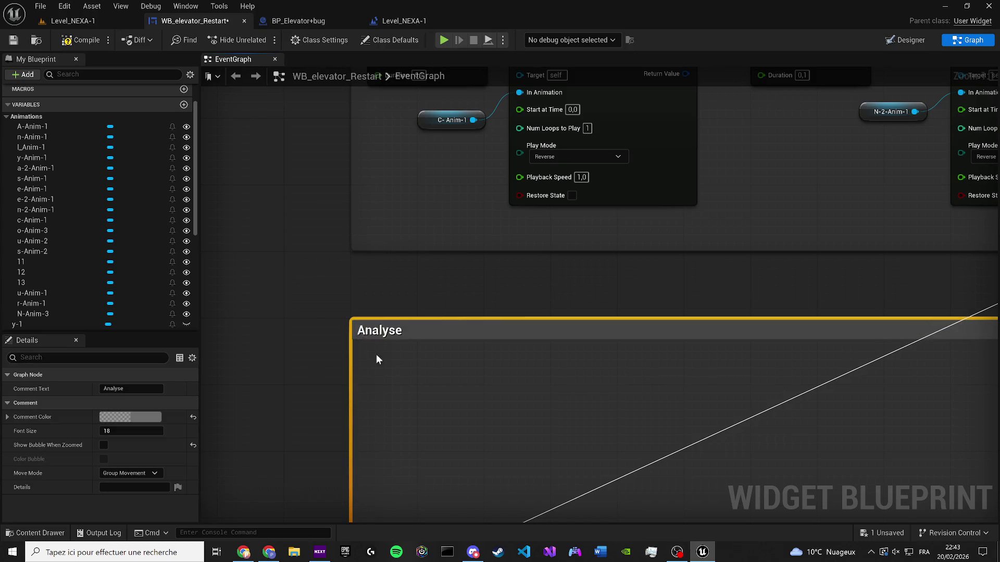
Select the bottom node row and extend the Analyse box down to enclose it
{"action": "scroll", "coordinate": [368, 346], "scroll_direction": "down", "scroll_amount": 8}
{"action": "mouse_move", "coordinate": [789, 416]}
{"action": "left_mouse_down"}
{"action": "mouse_move", "coordinate": [308, 347]}
{"action": "mouse_move", "coordinate": [320, 355]}
{"action": "mouse_move", "coordinate": [440, 213]}
{"action": "mouse_move", "coordinate": [420, 234]}
{"action": "left_mouse_up"}
{"action": "scroll", "coordinate": [338, 349], "scroll_direction": "up", "scroll_amount": 3}
{"action": "scroll", "coordinate": [419, 234], "scroll_direction": "up", "scroll_amount": 2}
{"action": "scroll", "coordinate": [420, 235], "scroll_direction": "down", "scroll_amount": 2}
{"action": "scroll", "coordinate": [416, 342], "scroll_direction": "up", "scroll_amount": 2}
{"action": "left_click_drag", "start_coordinate": [399, 371], "coordinate": [393, 400]}
Select the comment box above EN and the Reverse And Smooth Animation event
{"action": "scroll", "coordinate": [339, 284], "scroll_direction": "up", "scroll_amount": 6}
{"action": "scroll", "coordinate": [259, 271], "scroll_direction": "up", "scroll_amount": 3}
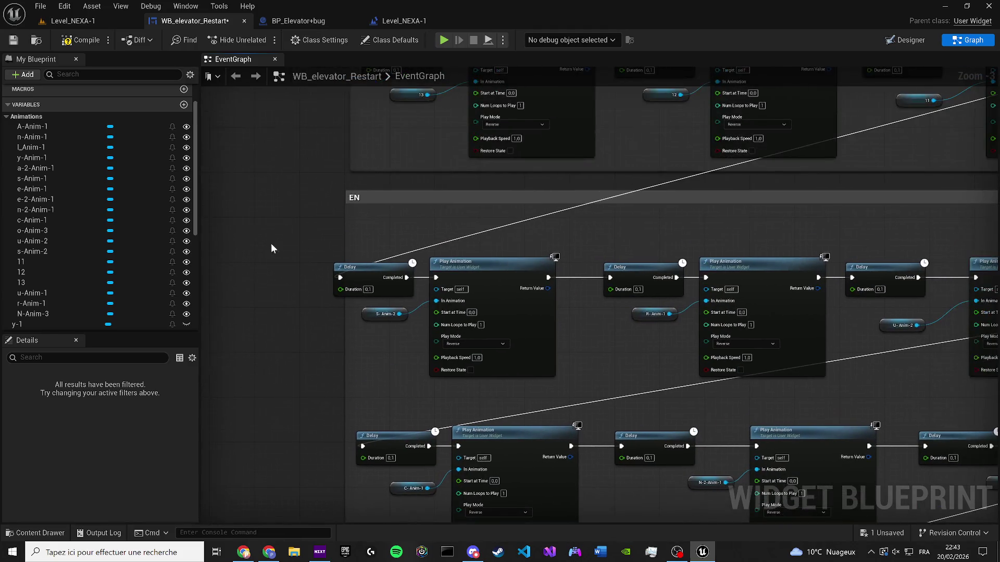
{"action": "scroll", "coordinate": [343, 260], "scroll_direction": "up", "scroll_amount": 2}
{"action": "scroll", "coordinate": [364, 297], "scroll_direction": "up", "scroll_amount": 5}
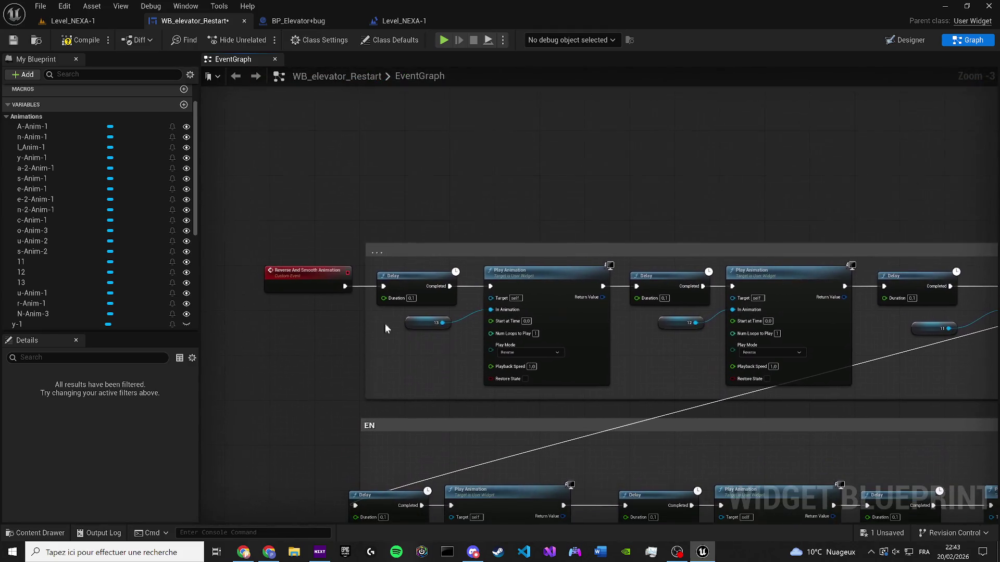
{"action": "left_click", "coordinate": [381, 251]}
{"action": "left_click", "coordinate": [320, 279]}
Set the E-Anim-1 and S-Anim-1 Play Animation nodes to Reverse play mode
{"action": "mouse_move", "coordinate": [255, 284]}
{"action": "left_mouse_down"}
{"action": "mouse_move", "coordinate": [515, 290]}
{"action": "mouse_move", "coordinate": [501, 282]}
{"action": "mouse_move", "coordinate": [501, 255]}
{"action": "left_mouse_up"}
{"action": "scroll", "coordinate": [501, 255], "scroll_direction": "down", "scroll_amount": 2}
{"action": "scroll", "coordinate": [485, 248], "scroll_direction": "up", "scroll_amount": 6}
{"action": "left_click", "coordinate": [469, 259]}
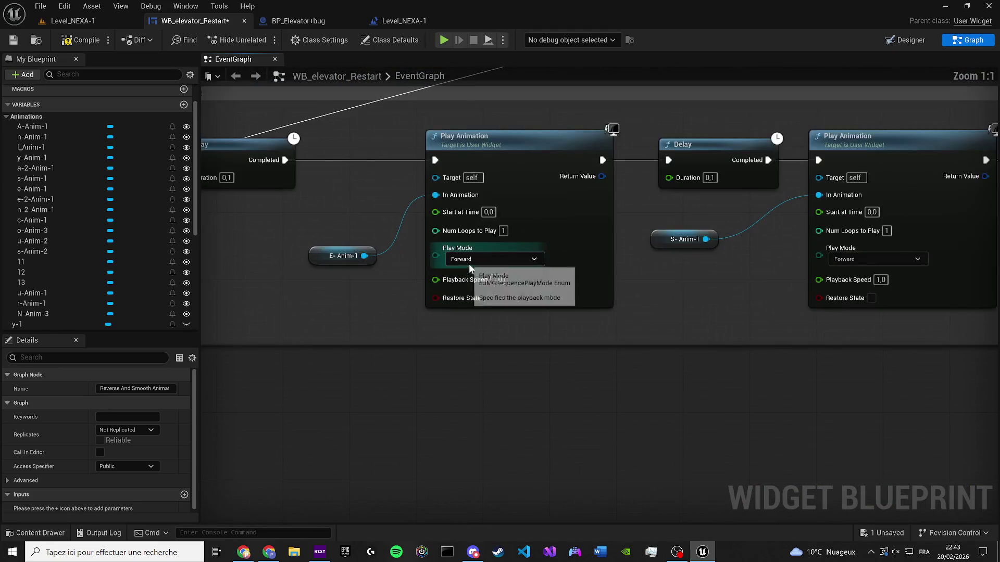
{"action": "left_click", "coordinate": [474, 284]}
{"action": "left_click_drag", "start_coordinate": [996, 273], "coordinate": [416, 281]}
{"action": "left_click", "coordinate": [317, 267]}
{"action": "left_click", "coordinate": [317, 292]}
Switch the following node, L-Anim-1 and A-2-Anim-1 to Reverse play mode
{"action": "left_click", "coordinate": [693, 267]}
{"action": "left_click", "coordinate": [682, 292]}
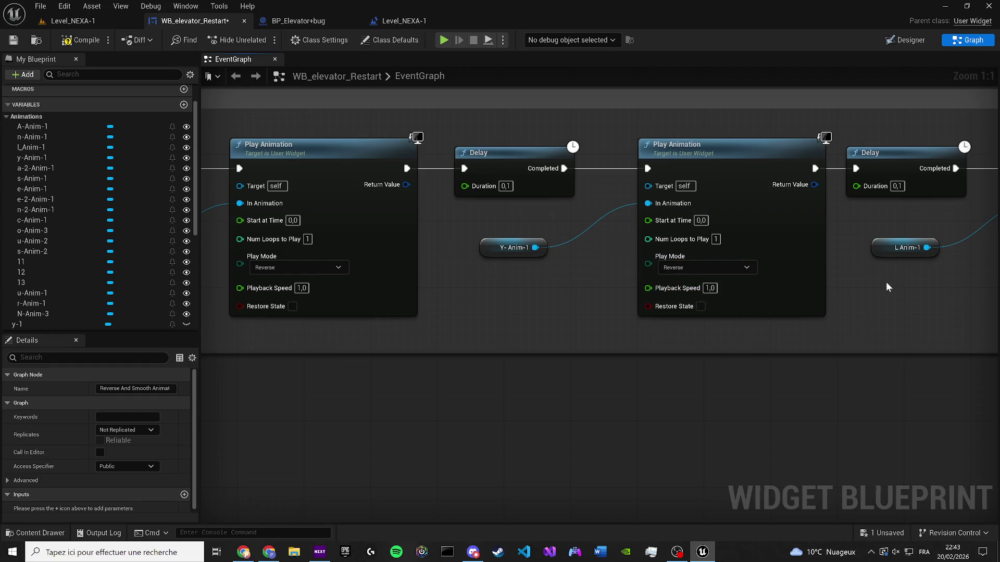
{"action": "left_click_drag", "start_coordinate": [889, 281], "coordinate": [287, 324]}
{"action": "left_click", "coordinate": [464, 311]}
{"action": "left_click", "coordinate": [480, 335]}
{"action": "left_click", "coordinate": [883, 310]}
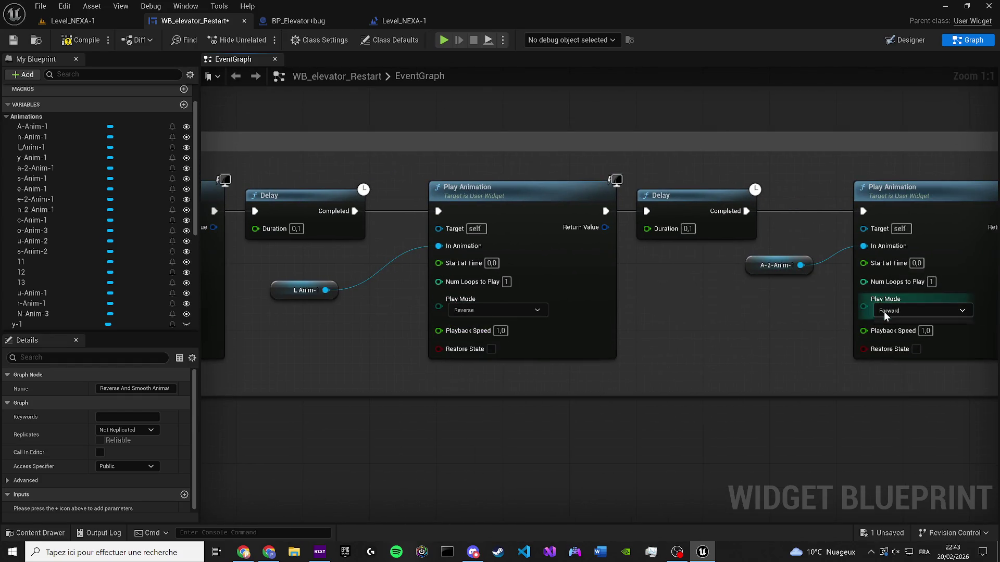
{"action": "left_click", "coordinate": [881, 335]}
{"action": "left_click_drag", "start_coordinate": [882, 335], "coordinate": [580, 348]}
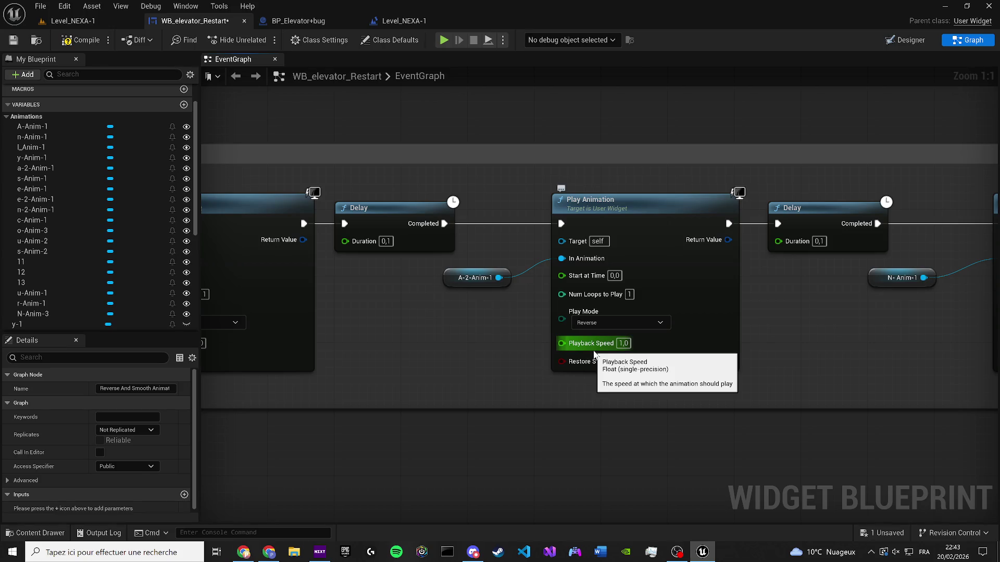
Set the N-Anim-1 and A-Anim-1 animations to play in Reverse
{"action": "mouse_move", "coordinate": [593, 354]}
{"action": "left_mouse_down"}
{"action": "mouse_move", "coordinate": [565, 331]}
{"action": "mouse_move", "coordinate": [547, 292]}
{"action": "left_mouse_up"}
{"action": "left_click", "coordinate": [548, 294]}
{"action": "left_click", "coordinate": [543, 313]}
{"action": "left_click", "coordinate": [547, 296]}
{"action": "left_click", "coordinate": [542, 321]}
{"action": "left_click", "coordinate": [854, 296]}
{"action": "left_click", "coordinate": [845, 323]}
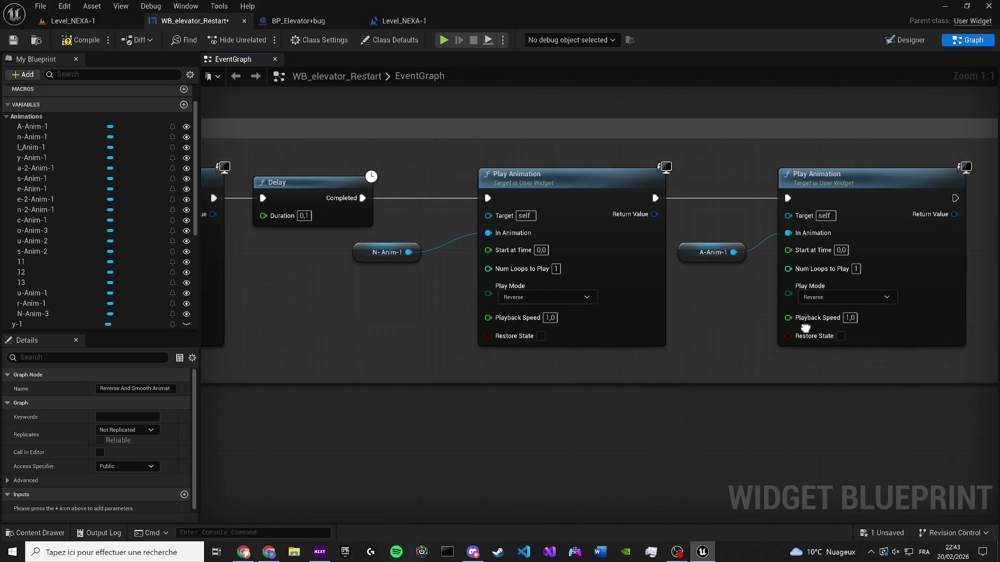
{"action": "scroll", "coordinate": [729, 359], "scroll_direction": "down", "scroll_amount": 6}
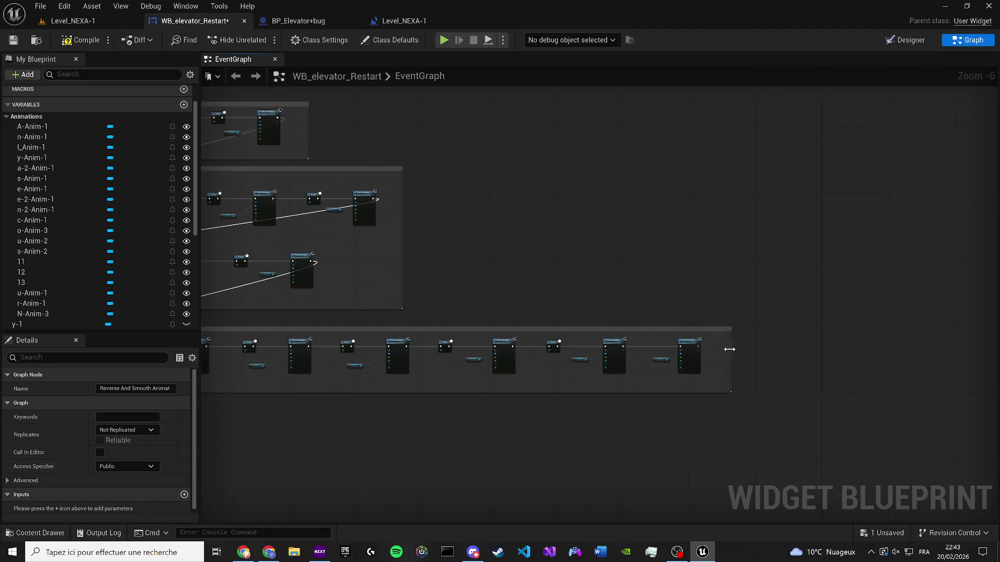
{"action": "scroll", "coordinate": [729, 369], "scroll_direction": "down", "scroll_amount": 3}
Shift the left comment groups up and left beside the other cluster, then save WB_elevator_Restart
{"action": "mouse_move", "coordinate": [320, 225]}
{"action": "left_mouse_down"}
{"action": "mouse_move", "coordinate": [398, 226]}
{"action": "mouse_move", "coordinate": [833, 527]}
{"action": "mouse_move", "coordinate": [902, 373]}
{"action": "left_mouse_up"}
{"action": "scroll", "coordinate": [465, 220], "scroll_direction": "down", "scroll_amount": 2}
{"action": "scroll", "coordinate": [608, 373], "scroll_direction": "up", "scroll_amount": 3}
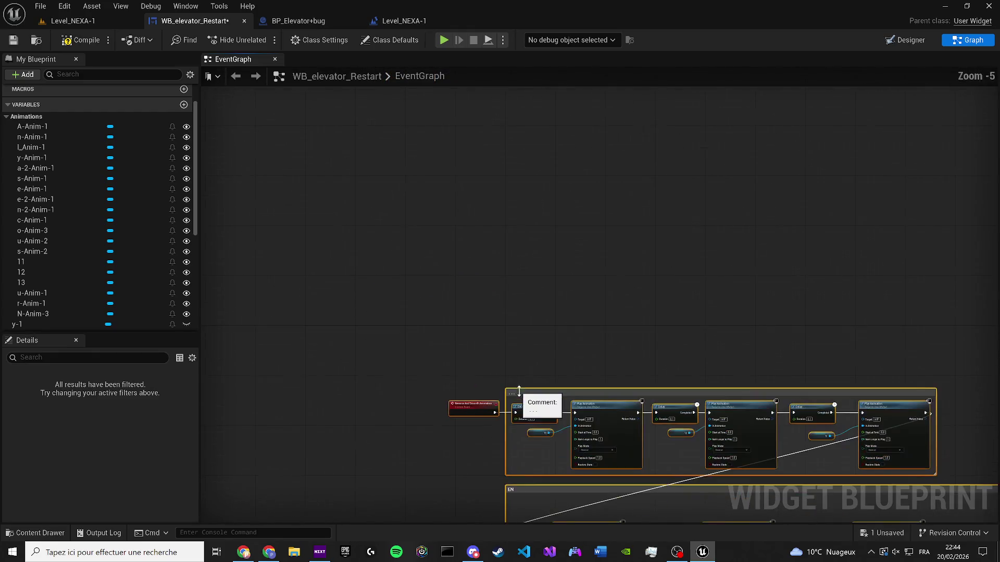
{"action": "scroll", "coordinate": [520, 393], "scroll_direction": "down", "scroll_amount": 3}
{"action": "mouse_move", "coordinate": [495, 312]}
{"action": "left_mouse_down"}
{"action": "mouse_move", "coordinate": [401, 186]}
{"action": "mouse_move", "coordinate": [372, 194]}
{"action": "left_mouse_up"}
{"action": "scroll", "coordinate": [413, 264], "scroll_direction": "down", "scroll_amount": 1}
{"action": "left_click_drag", "start_coordinate": [356, 251], "coordinate": [446, 286]}
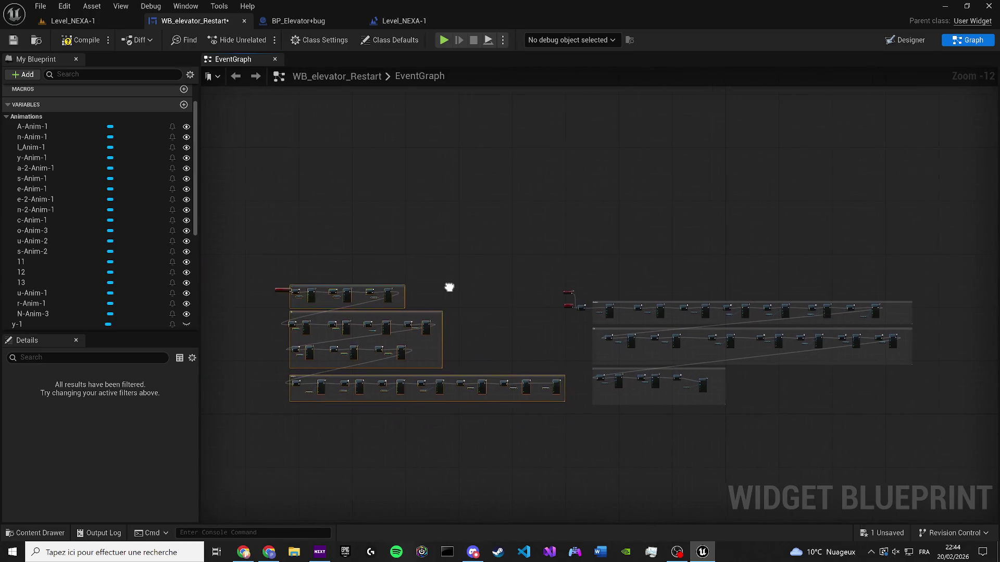
{"action": "left_click", "coordinate": [446, 286]}
{"action": "left_click", "coordinate": [13, 40]}
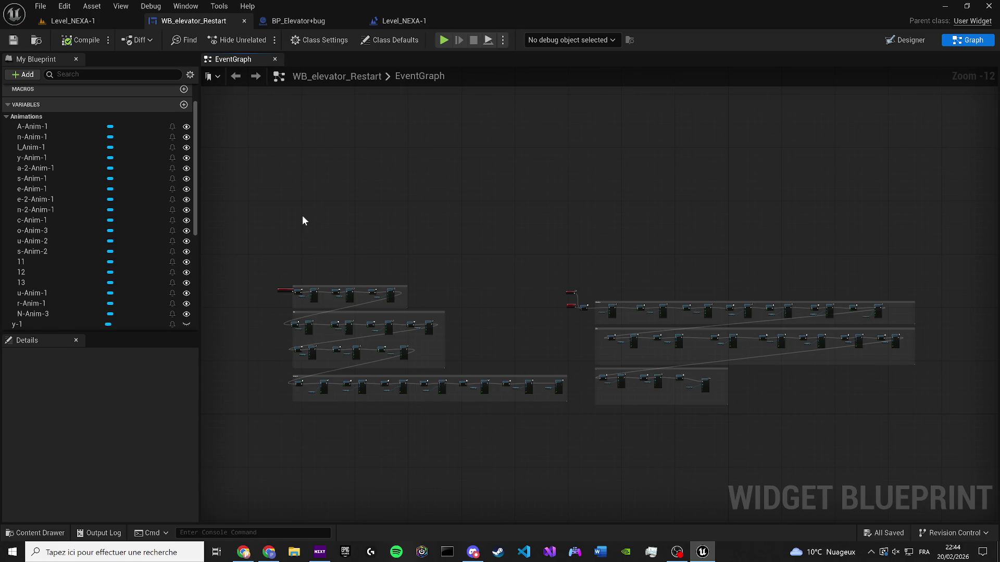
Play Level_NEXA-1 in the editor twice, stopping each run with Esc, to check 'Analyse en cours...'
{"action": "left_click", "coordinate": [133, 22]}
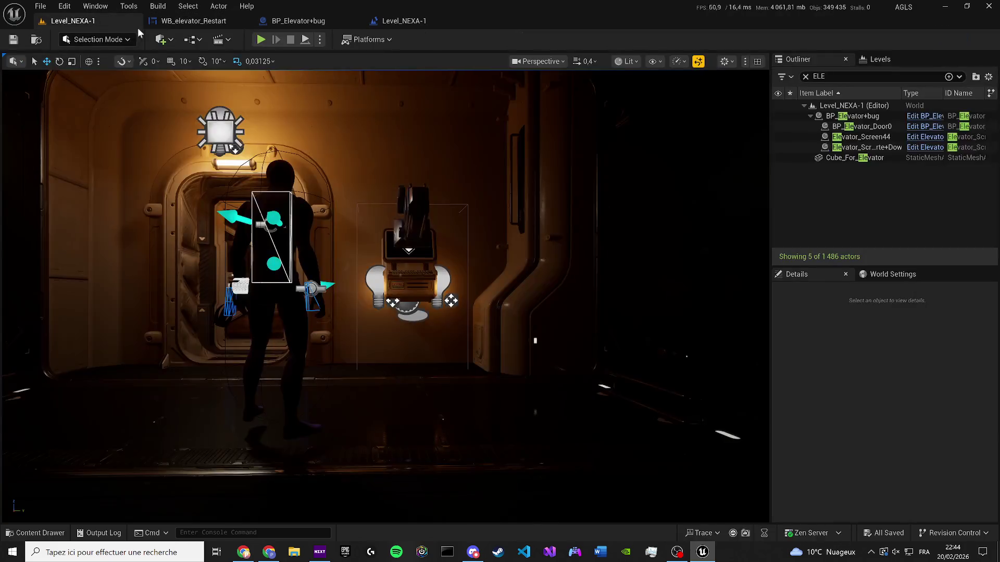
{"action": "left_click", "coordinate": [261, 40]}
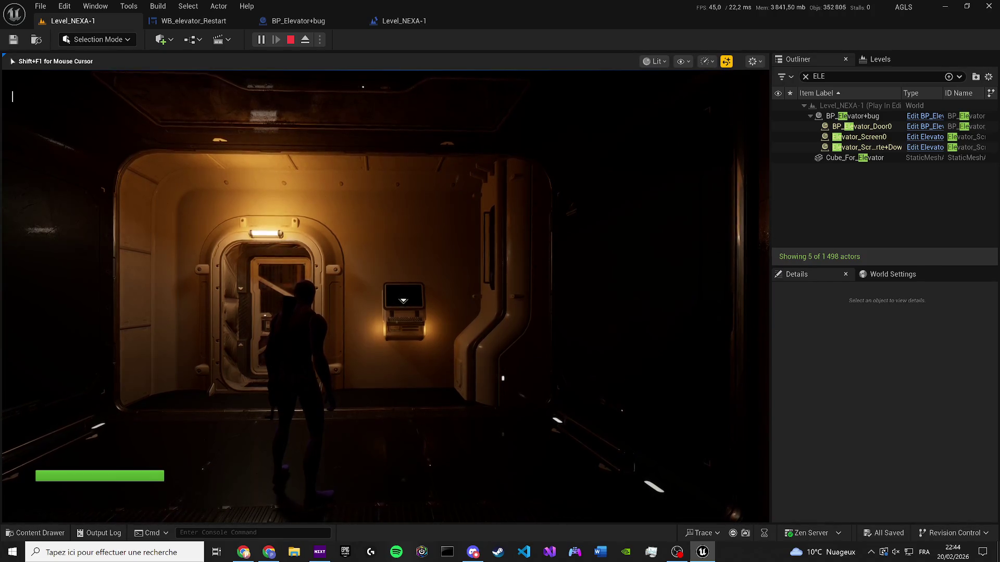
{"action": "key", "text": "Escape"}
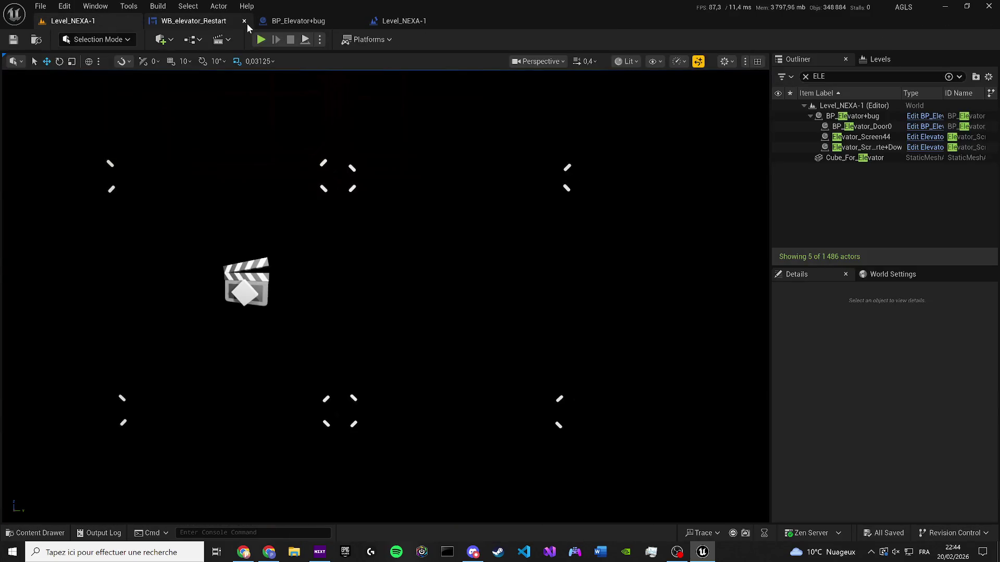
{"action": "left_click", "coordinate": [261, 39]}
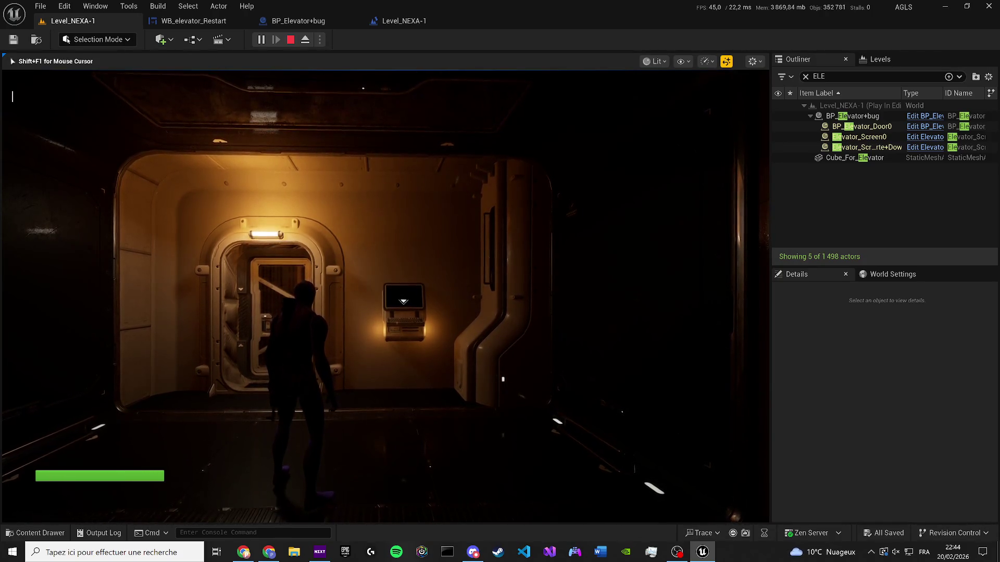
{"action": "key", "text": "Escape"}
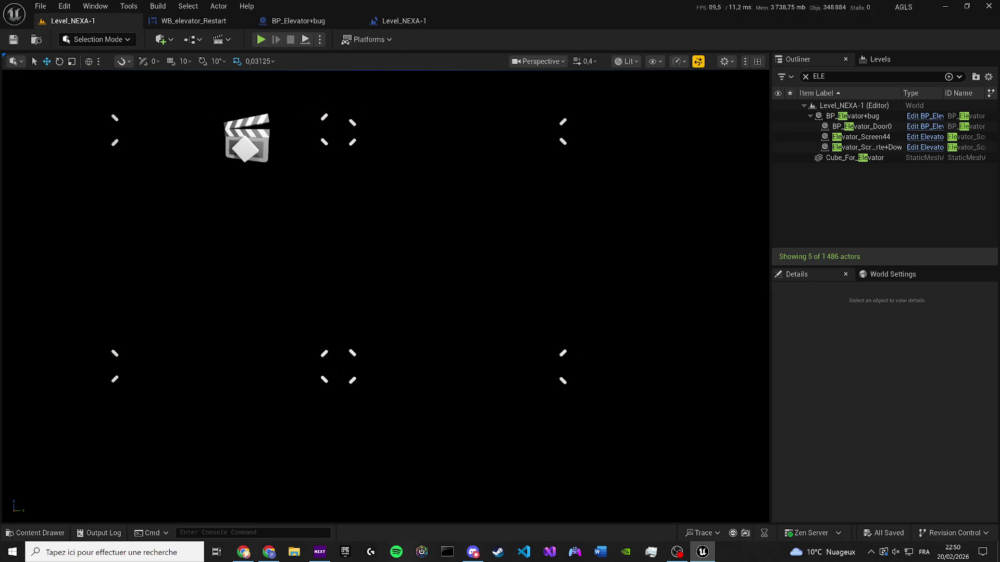
{"action": "key", "text": "alt+Tab"}
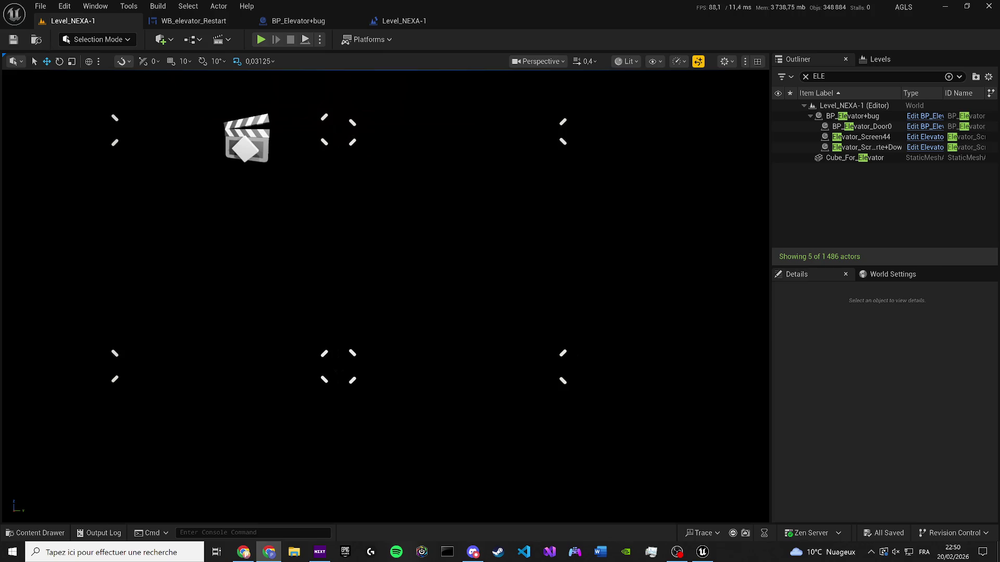